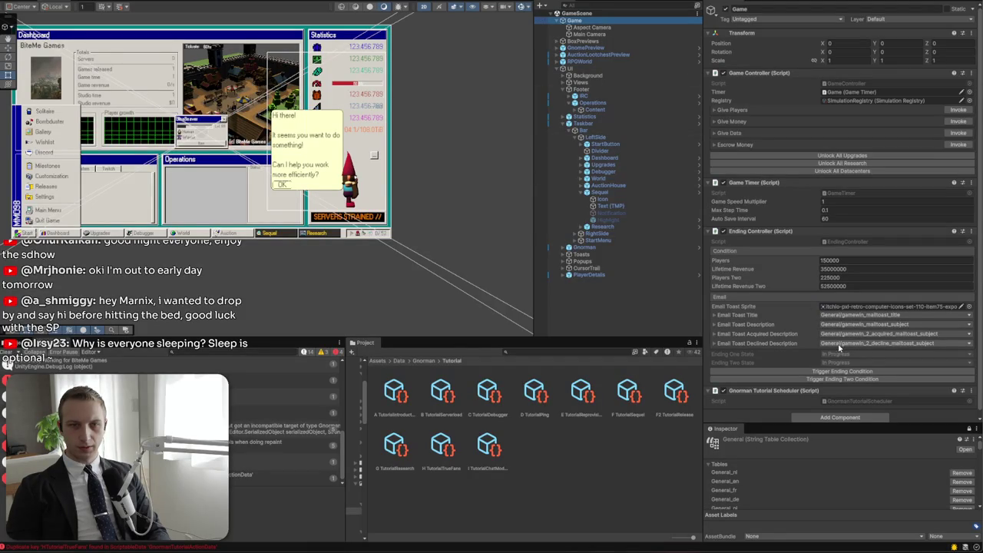
Expand and collapse the Email Toast description localization entries to review them
{"action": "left_click", "coordinate": [775, 336]}
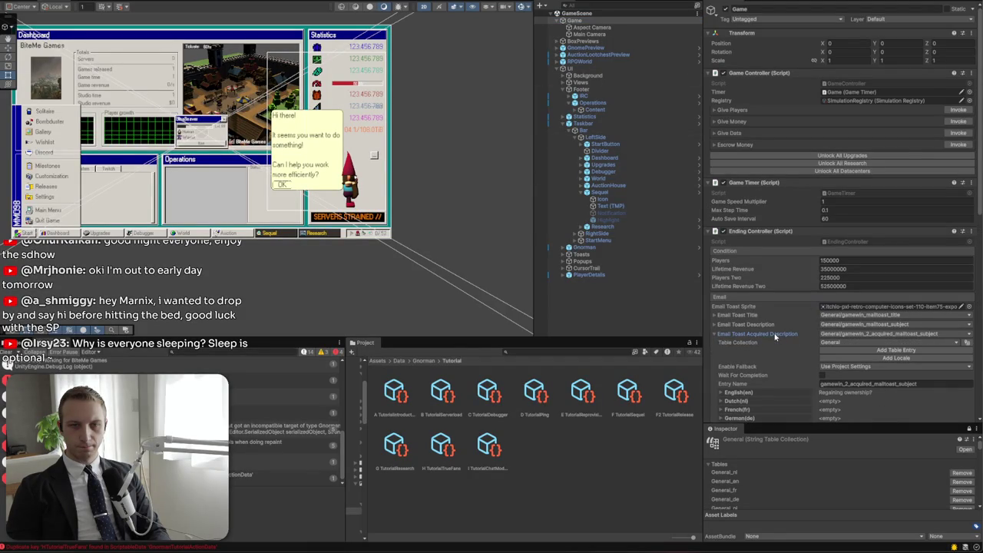
{"action": "scroll", "coordinate": [778, 338], "scroll_direction": "down", "scroll_amount": 5}
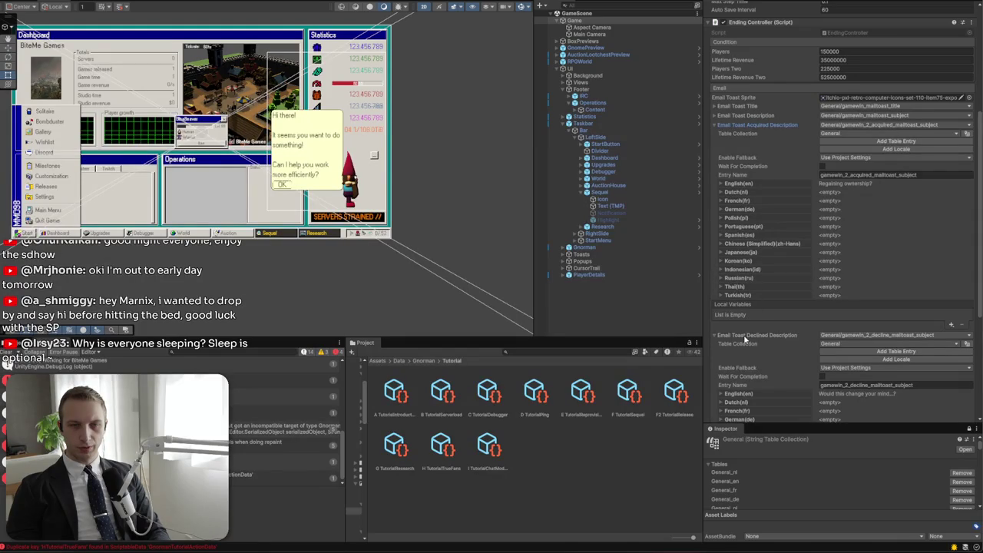
{"action": "left_click", "coordinate": [722, 336]}
{"action": "left_click", "coordinate": [737, 125]}
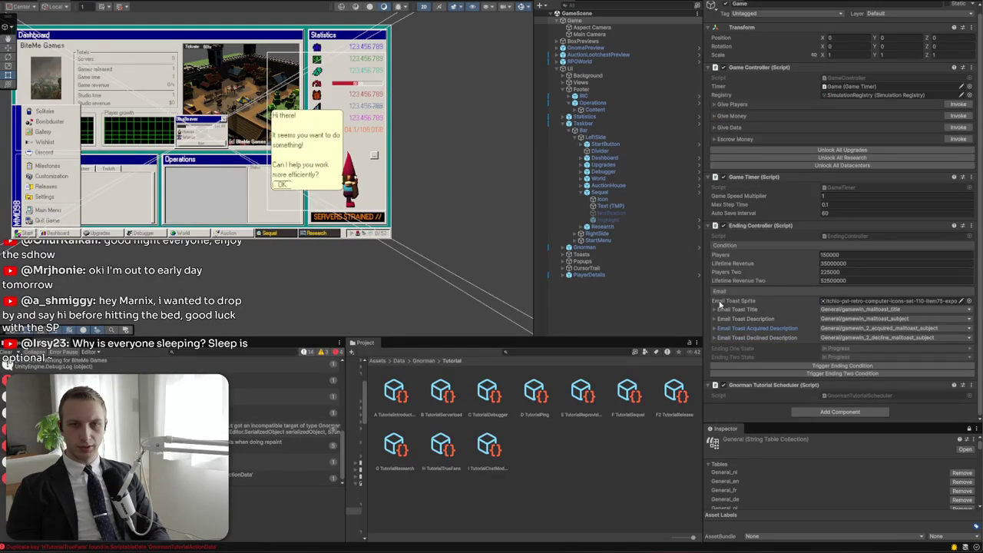
{"action": "left_click", "coordinate": [713, 318]}
{"action": "left_click", "coordinate": [714, 318]}
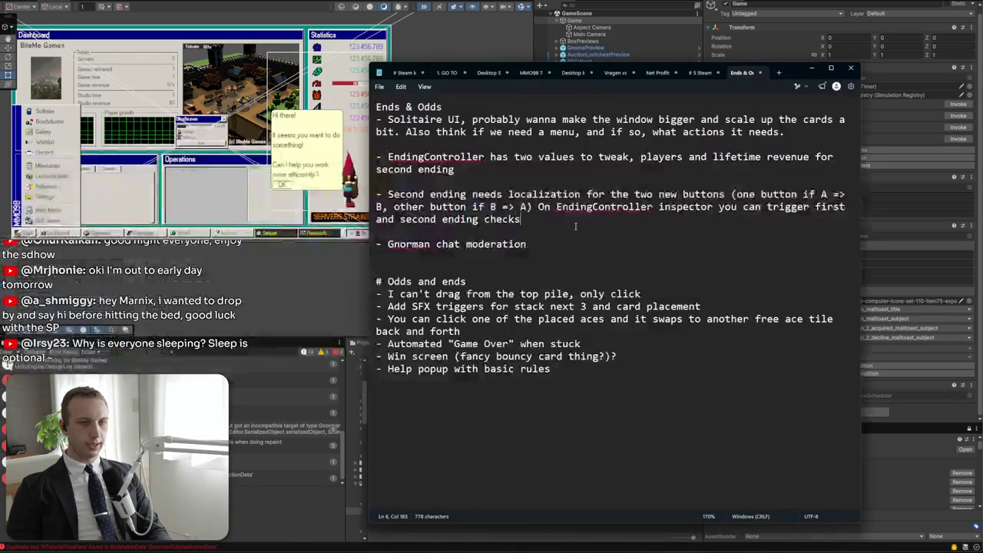
Start a new notes bullet reading '- Added Gnorman'
{"action": "key", "text": "alt+Tab"}
{"action": "left_click", "coordinate": [611, 367]}
{"action": "key", "text": "Return"}
{"action": "type", "text": "- Added Gnpor"}
{"action": "key", "text": "BackSpace"}
{"action": "key", "text": "BackSpace"}
{"action": "key", "text": "BackSpace"}
{"action": "key", "text": "BackSpace"}
{"action": "type", "text": "norman"}
Finish the note: Gnorman "TutorialChatModeration" steps still need triggering automatically upon
{"action": "key", "text": "alt+Tab"}
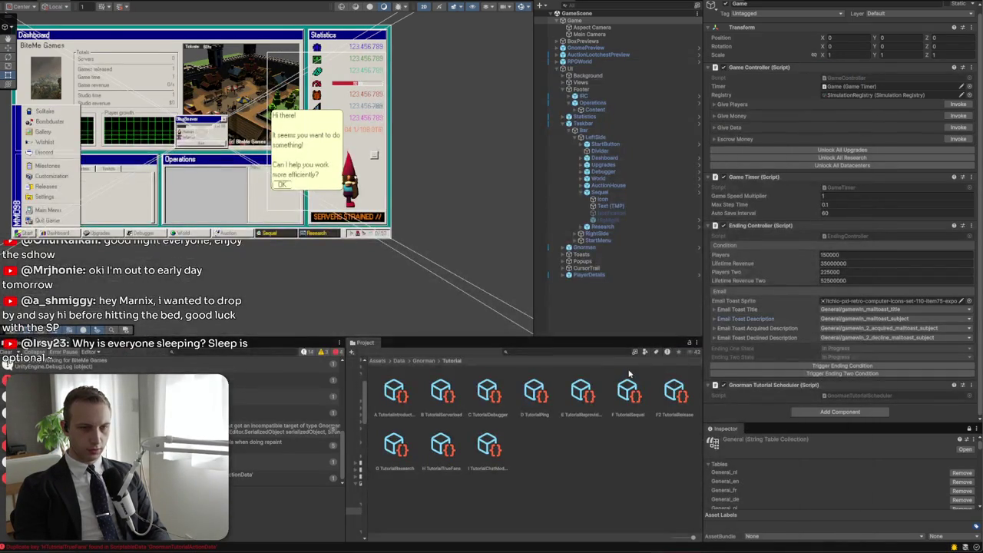
{"action": "key", "text": "alt+Tab"}
{"action": "type", "text": "Tutorial"}
{"action": "key", "text": "BackSpace"}
{"action": "key", "text": "BackSpace"}
{"action": "key", "text": "BackSpace"}
{"action": "type", "text": "rialChatModeration\""}
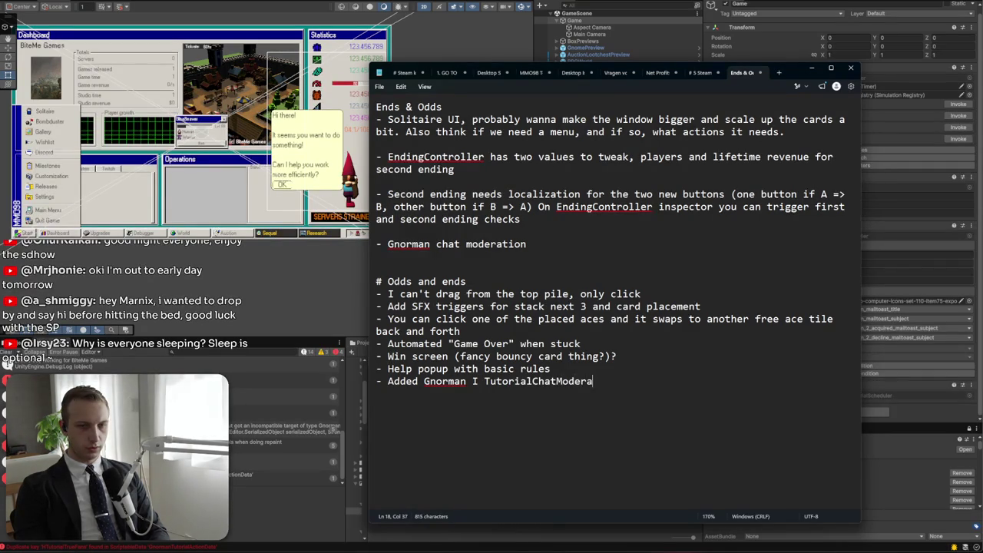
{"action": "left_click", "coordinate": [474, 381]}
{"action": "type", "text": "\""}
{"action": "key", "text": "Right"}
{"action": "key", "text": "Right"}
{"action": "type", "text": "steps, needs"}
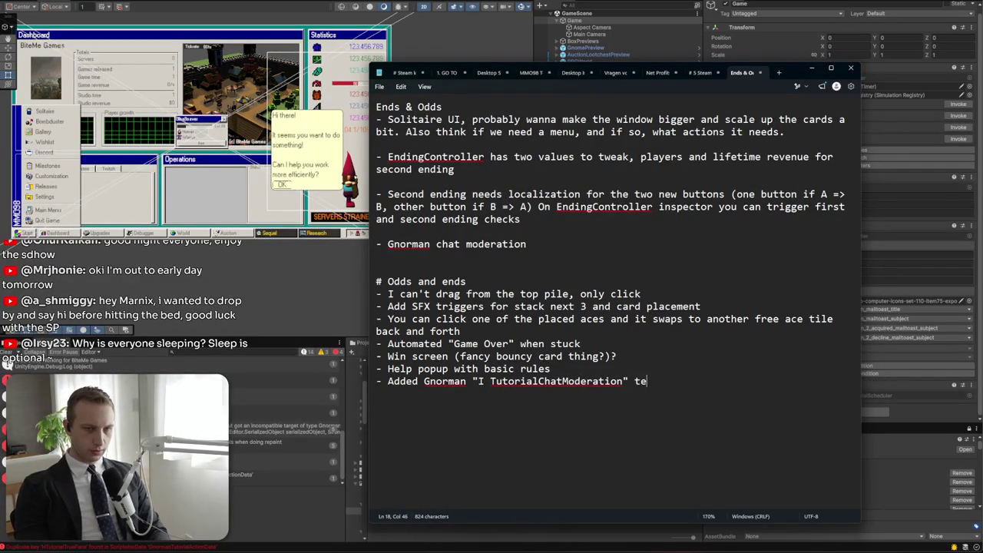
{"action": "type", "text": " to sti"}
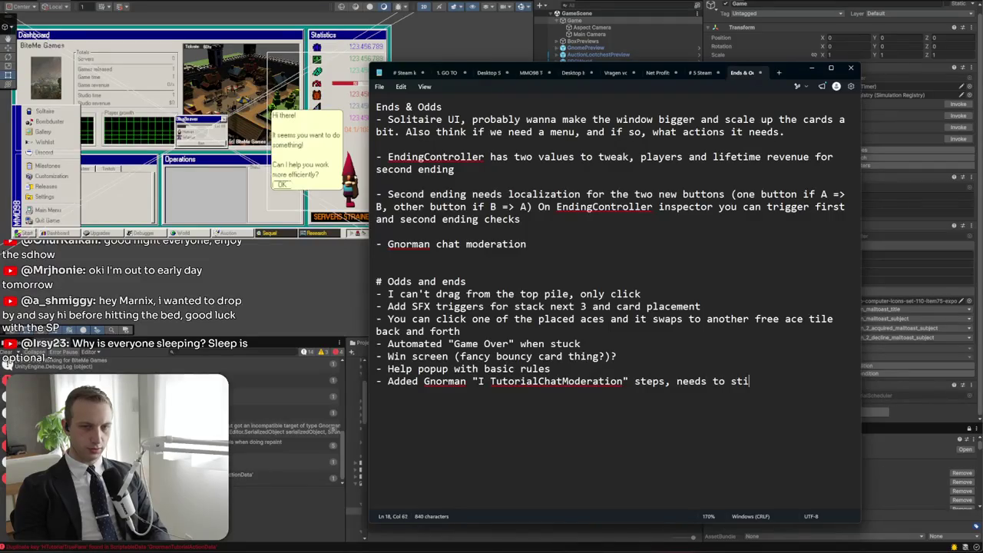
{"action": "type", "text": "ll brigge"}
{"action": "type", "text": "automatically"}
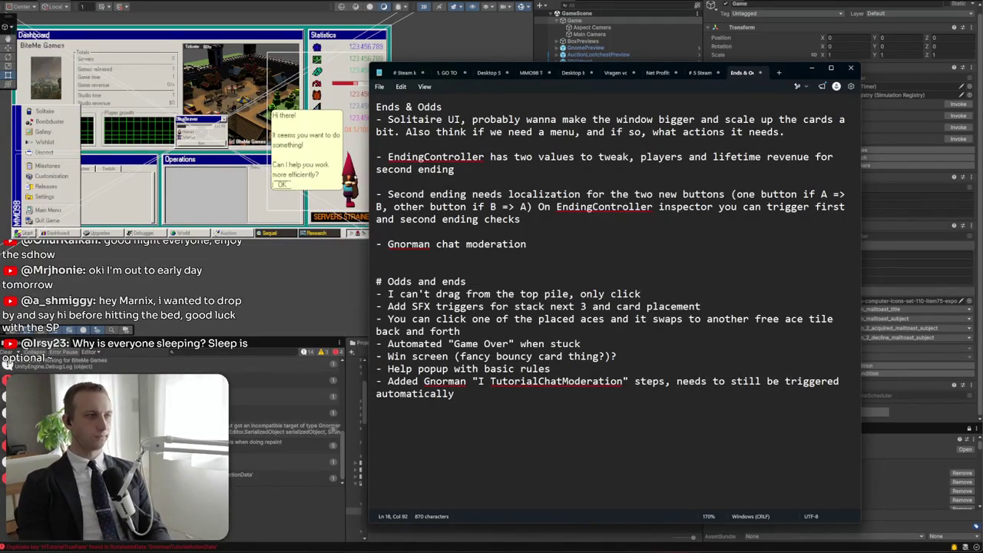
{"action": "type", "text": " upon"}
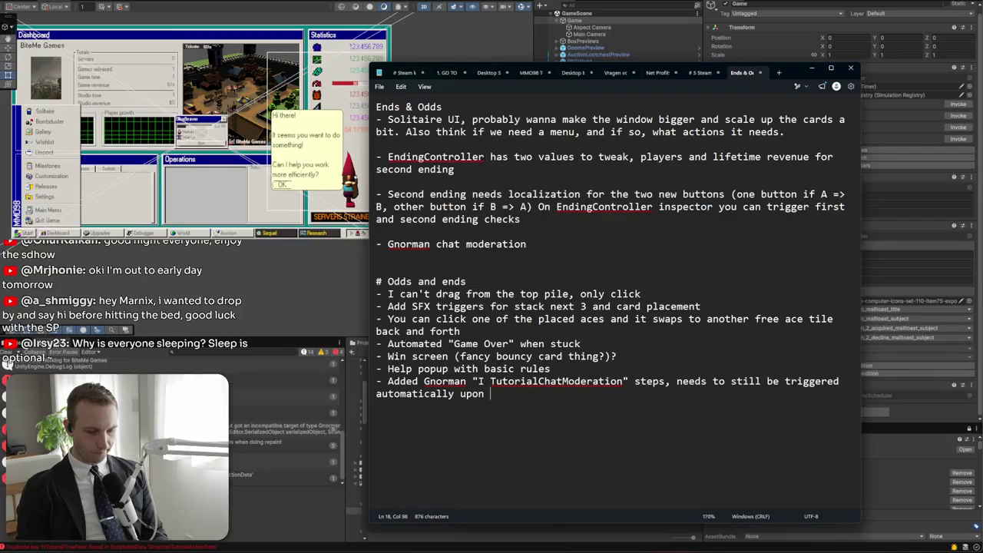
{"action": "type", "text": "100"}
{"action": "key", "text": "BackSpace"}
{"action": "key", "text": "BackSpace"}
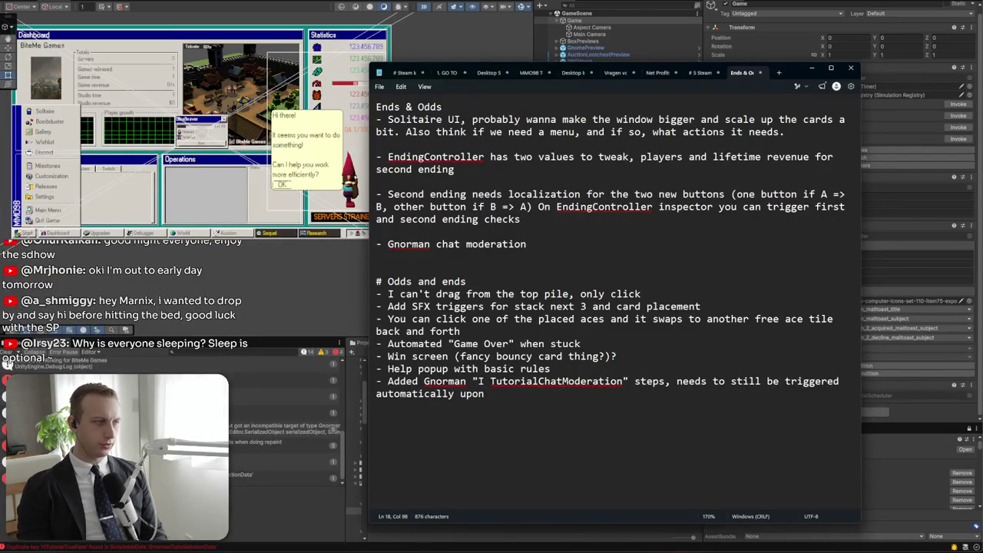
{"action": "key", "text": "alt+Tab"}
{"action": "key", "text": "alt+Tab"}
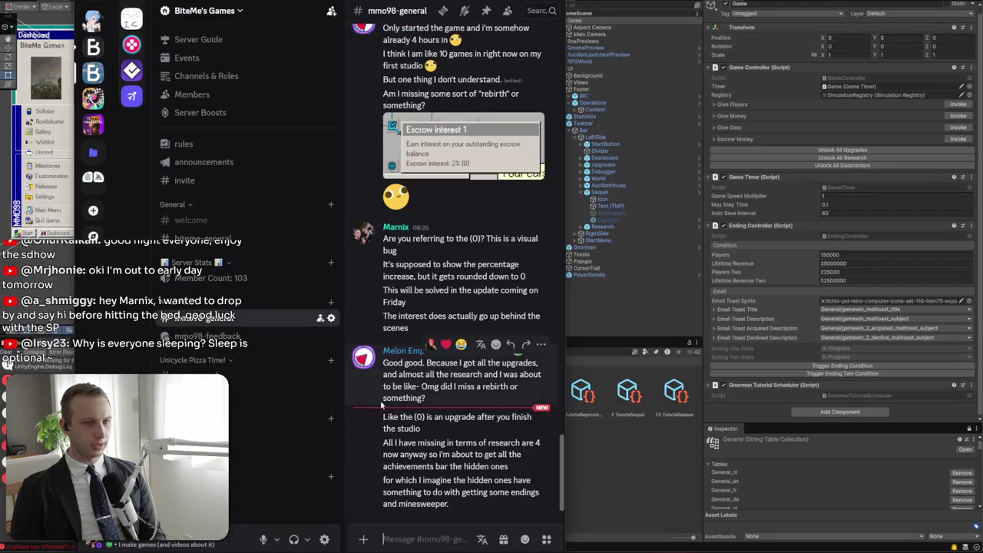
Reply 'Yes, the endings' to the player's question in mmo98-general
{"action": "mouse_move", "coordinate": [380, 444]}
{"action": "left_mouse_down"}
{"action": "mouse_move", "coordinate": [382, 467]}
{"action": "mouse_move", "coordinate": [511, 467]}
{"action": "mouse_move", "coordinate": [437, 467]}
{"action": "mouse_move", "coordinate": [513, 493]}
{"action": "left_mouse_up"}
{"action": "left_click", "coordinate": [378, 427]}
{"action": "left_click", "coordinate": [421, 524]}
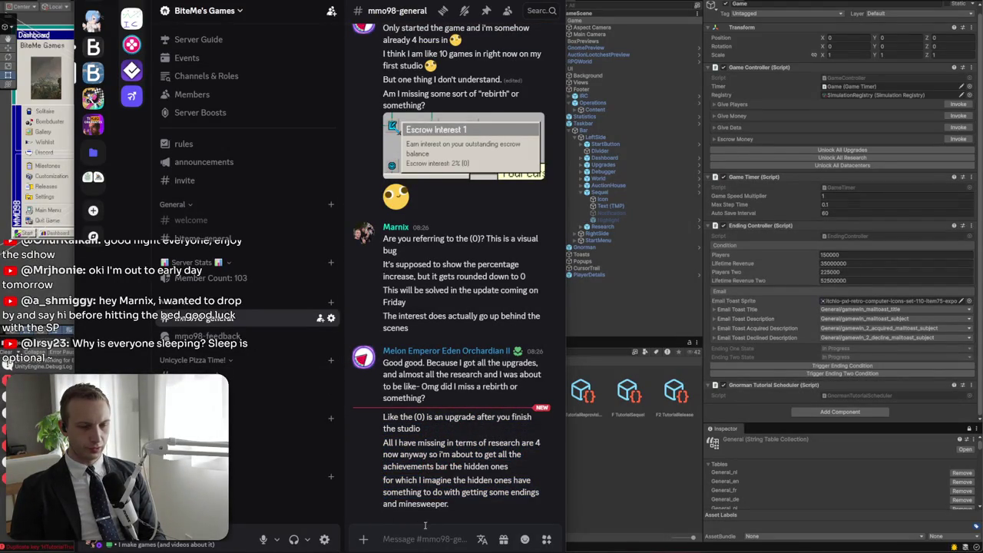
{"action": "type", "text": "Yes"}
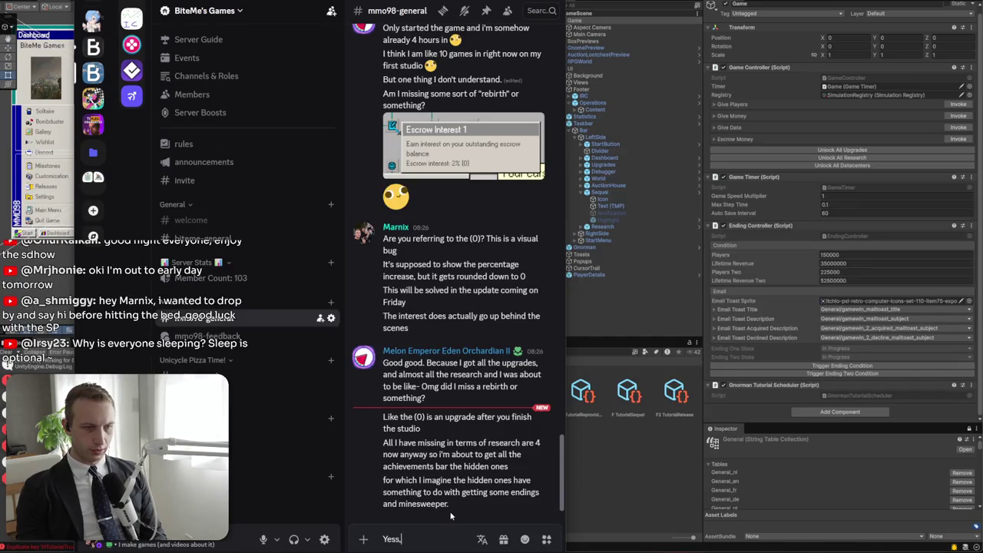
{"action": "type", "text": ", the endings"}
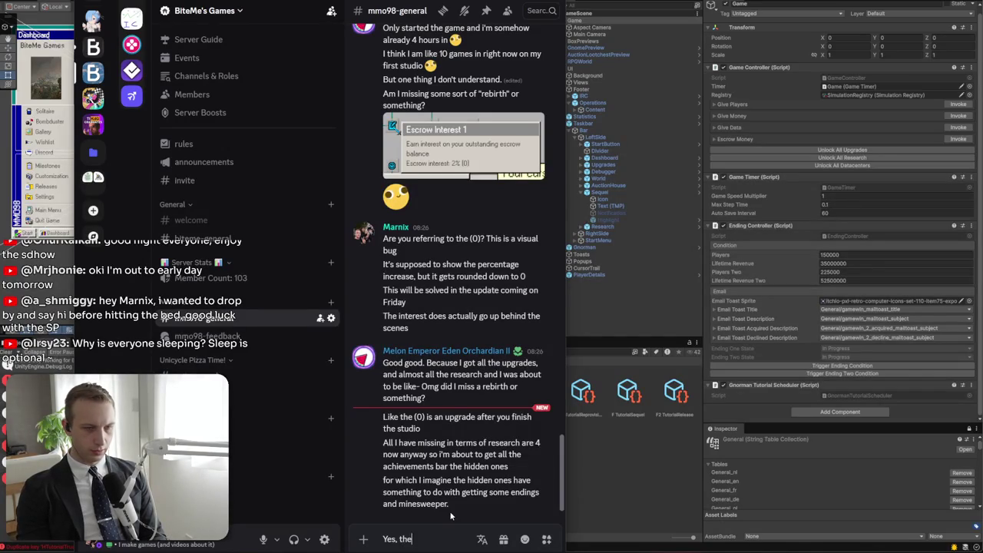
{"action": "key", "text": "Return"}
Send a follow-up saying Friday's update makes the ending easier to get
{"action": "type", "text": "But we are making"}
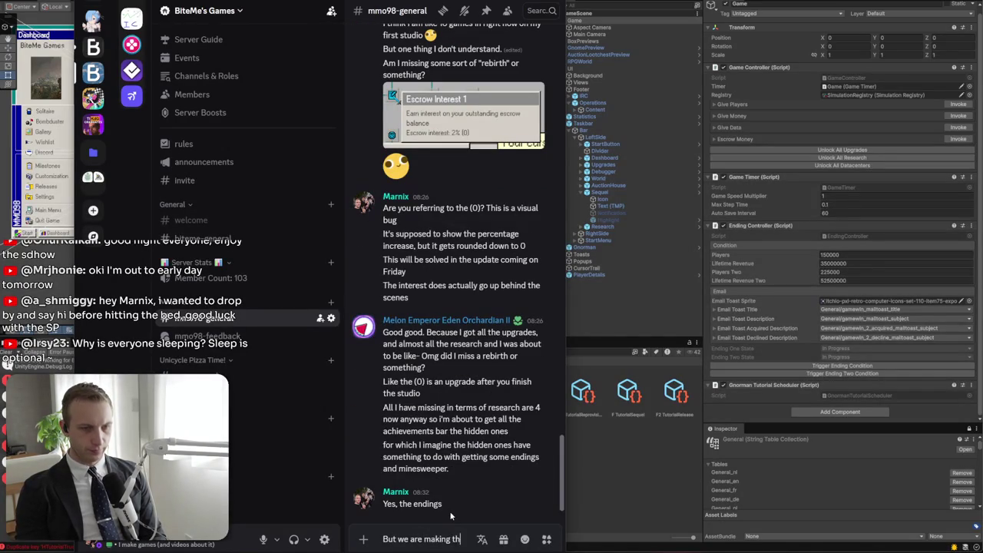
{"action": "type", "text": "he ending achievemen"}
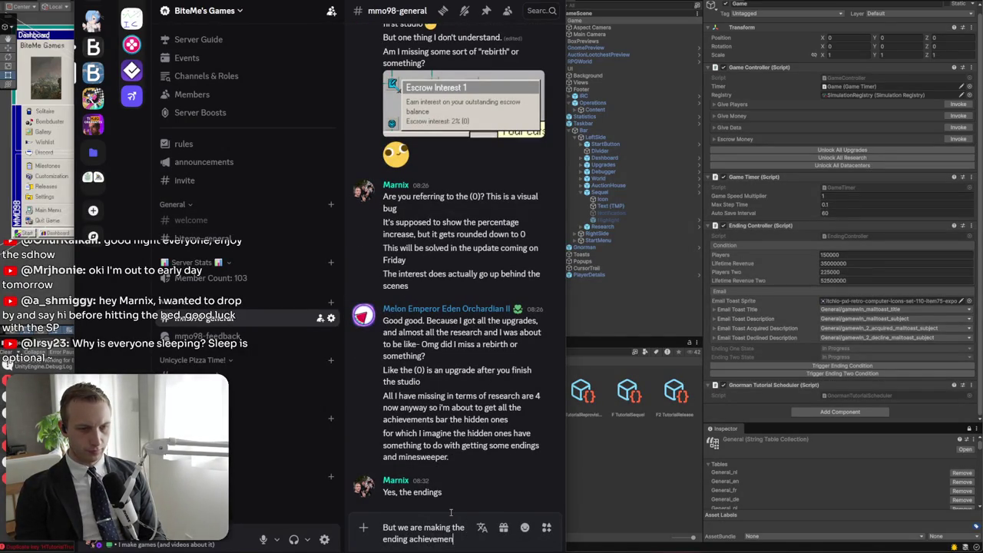
{"action": "type", "text": "t easier to get in"}
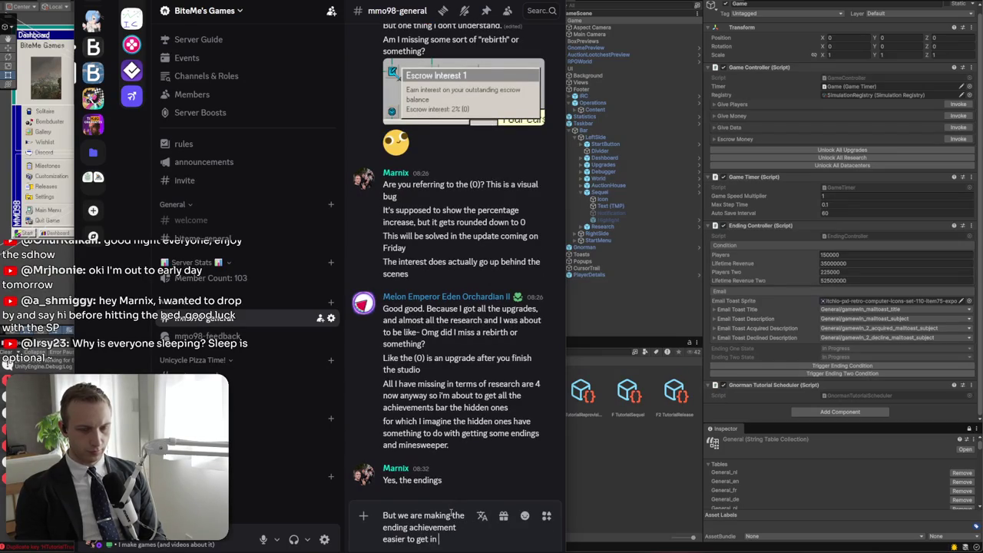
{"action": "type", "text": "pdrate"}
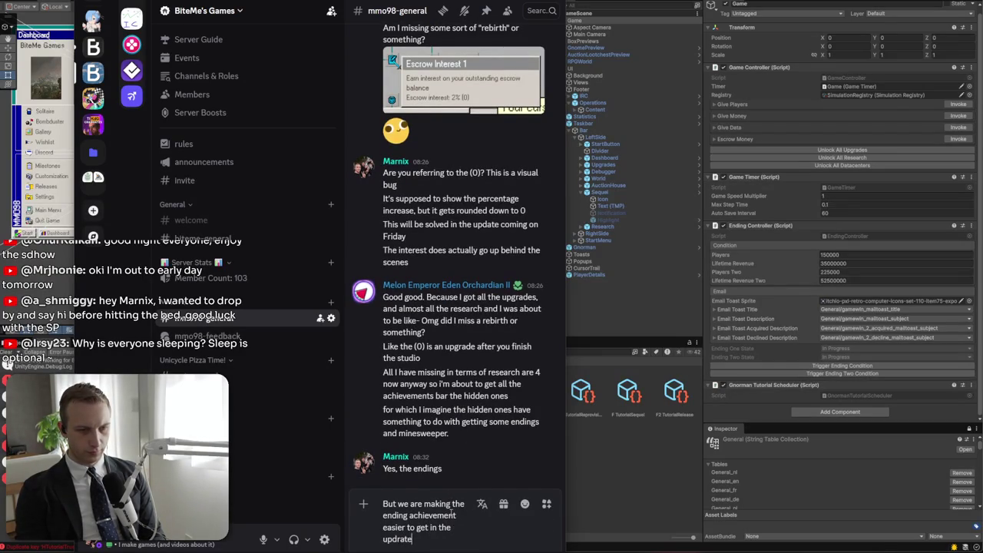
{"action": "key", "text": "BackSpace"}
{"action": "key", "text": "BackSpace"}
{"action": "type", "text": "ate "}
{"action": "type", "text": "ad"}
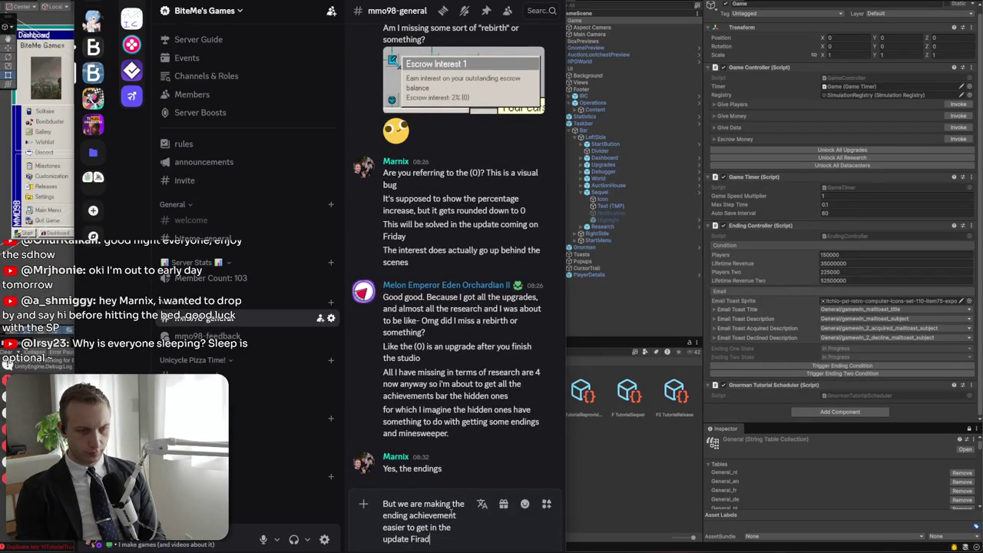
{"action": "type", "text": "s weell"}
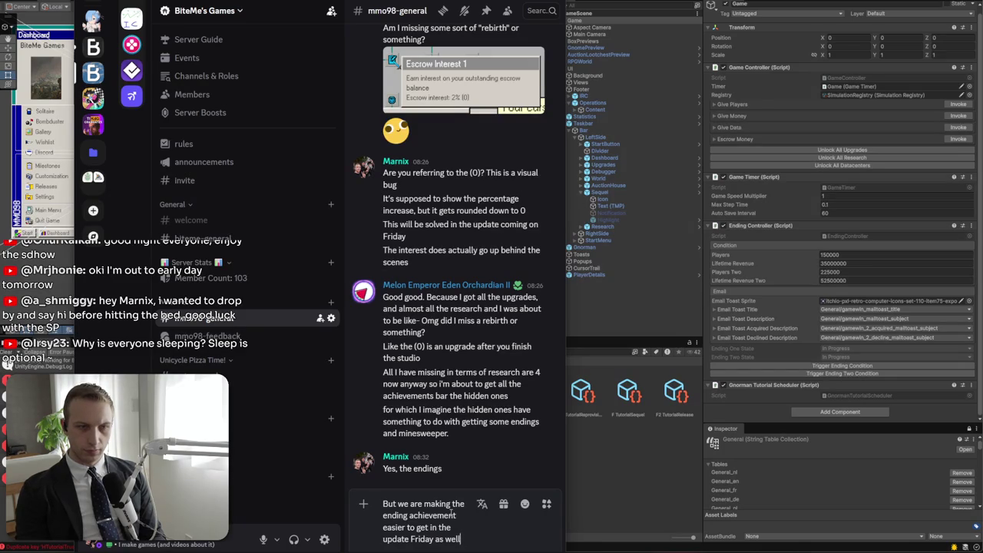
{"action": "key", "text": "Return"}
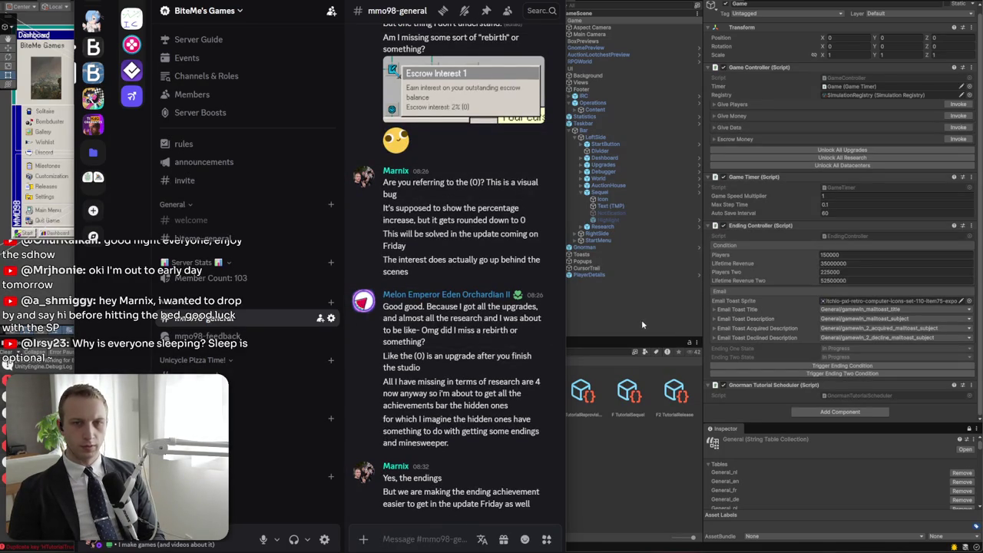
{"action": "left_click", "coordinate": [642, 319]}
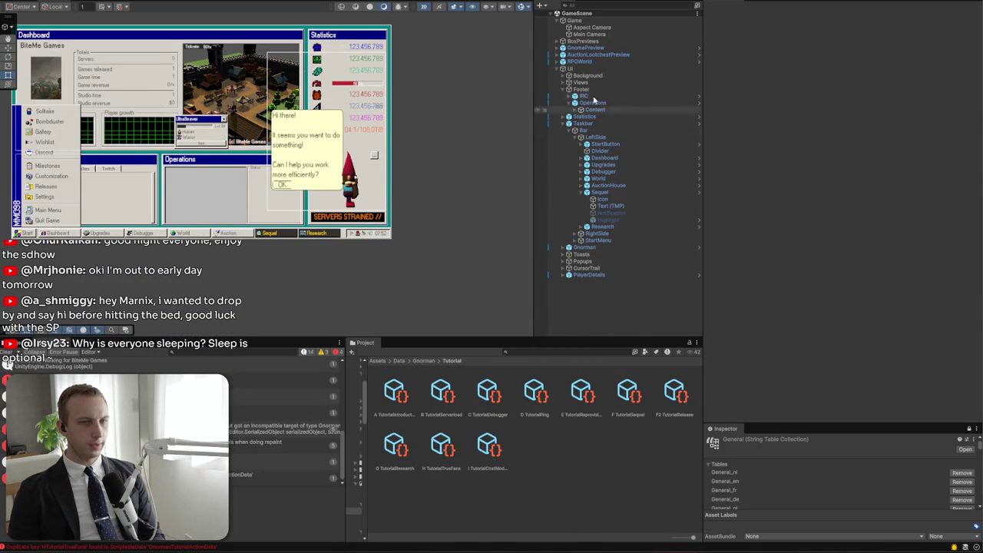
Load the BiteMe Games save and start a Chaos Rising sequel development round
{"action": "left_click", "coordinate": [592, 27]}
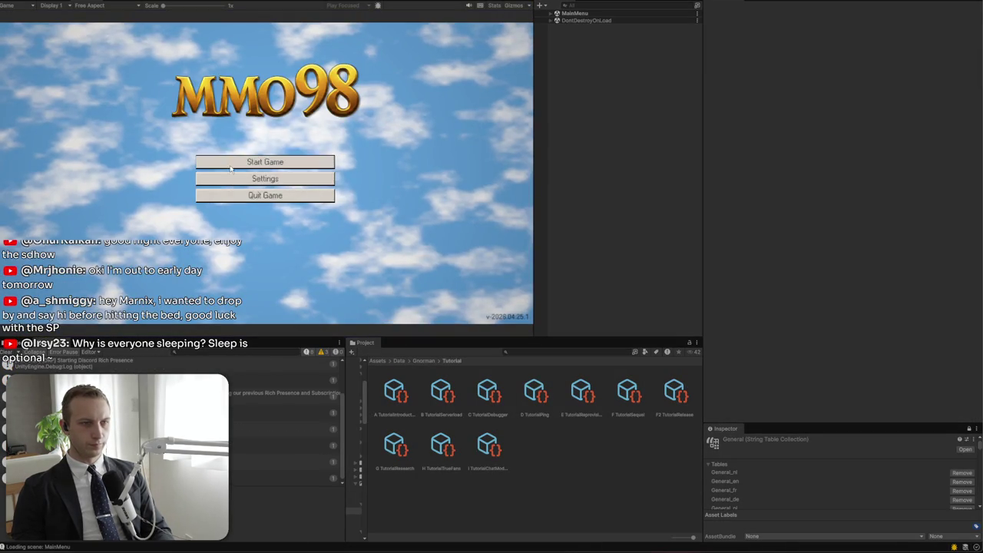
{"action": "left_click", "coordinate": [231, 163]}
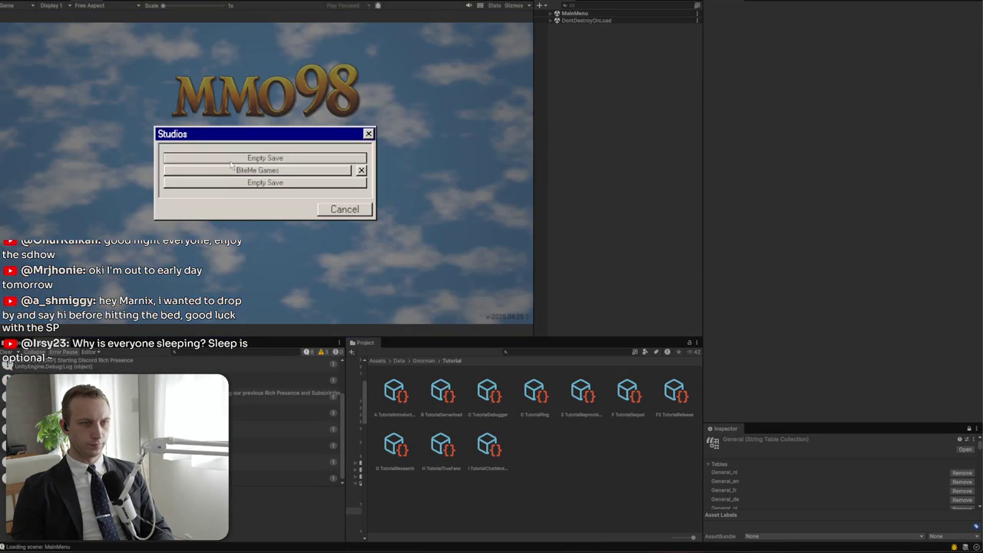
{"action": "left_click", "coordinate": [232, 170]}
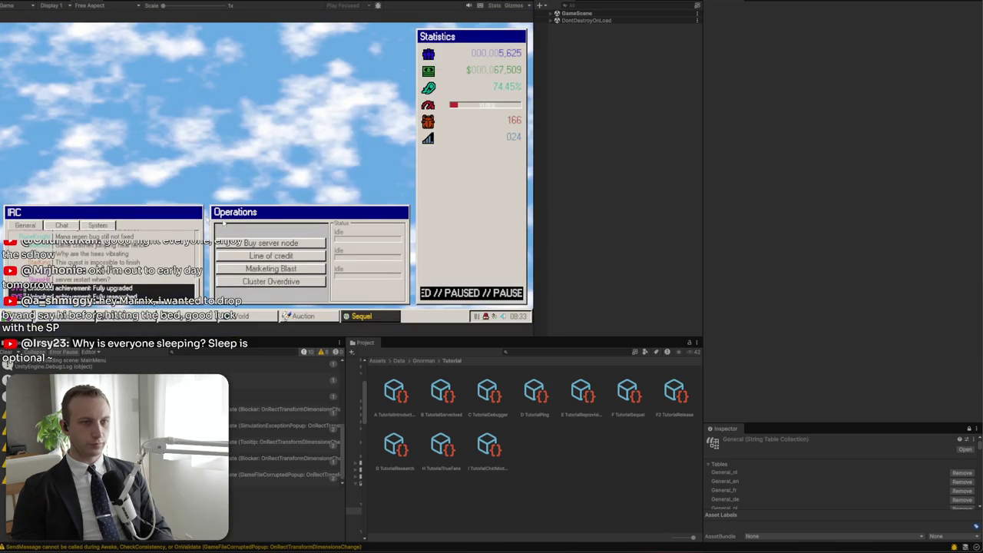
{"action": "left_click", "coordinate": [380, 317]}
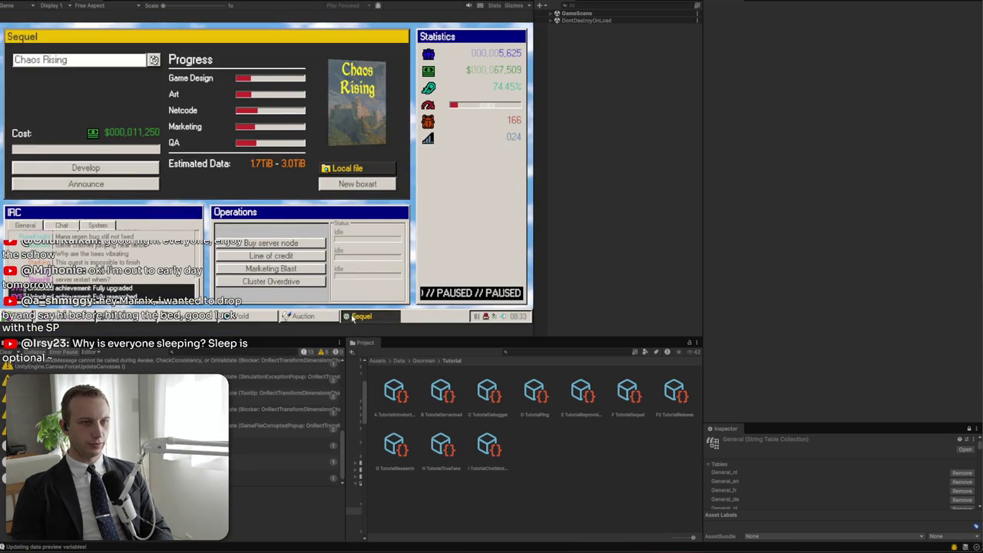
{"action": "left_click", "coordinate": [125, 169]}
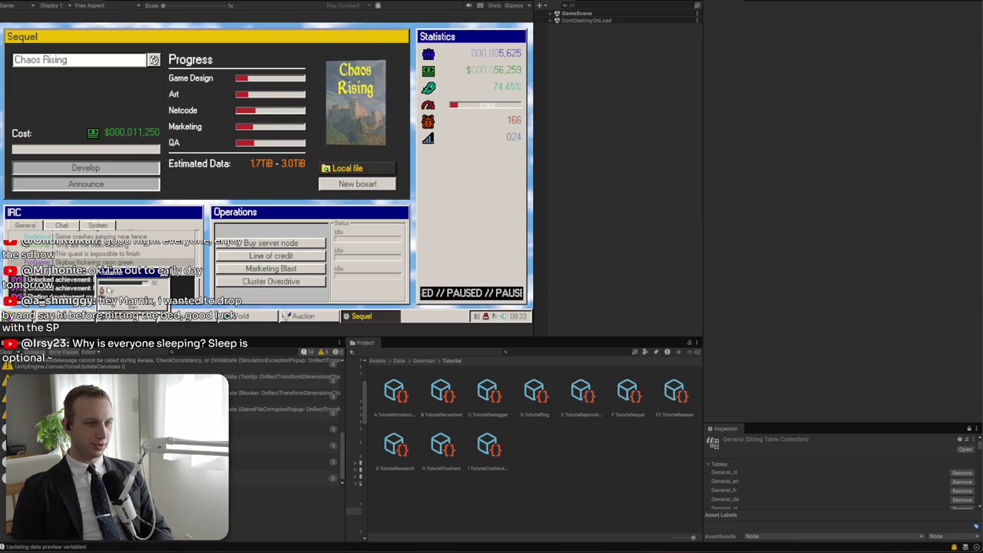
Open and close IRC chat user popups, including MysticWay's, in the game
{"action": "left_click", "coordinate": [182, 250]}
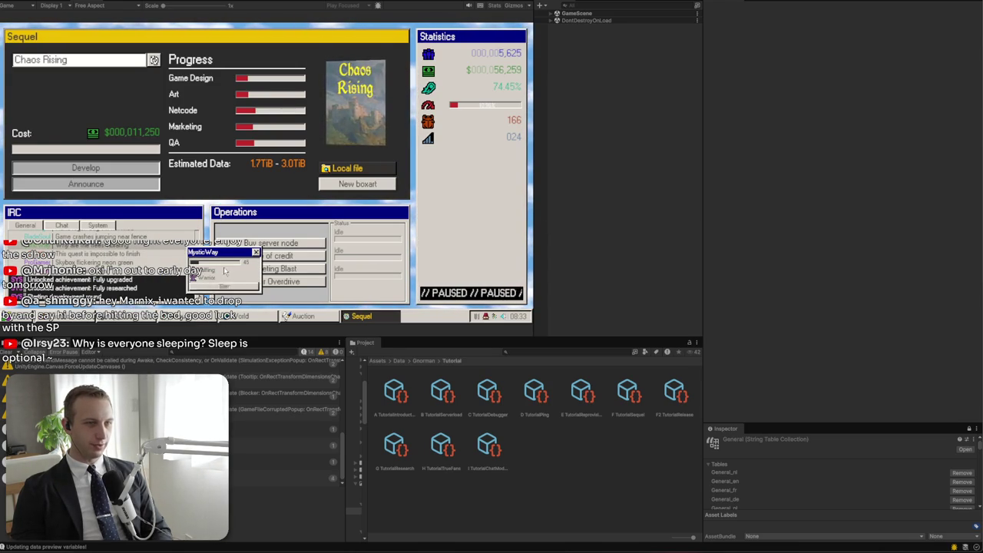
{"action": "left_click", "coordinate": [256, 252]}
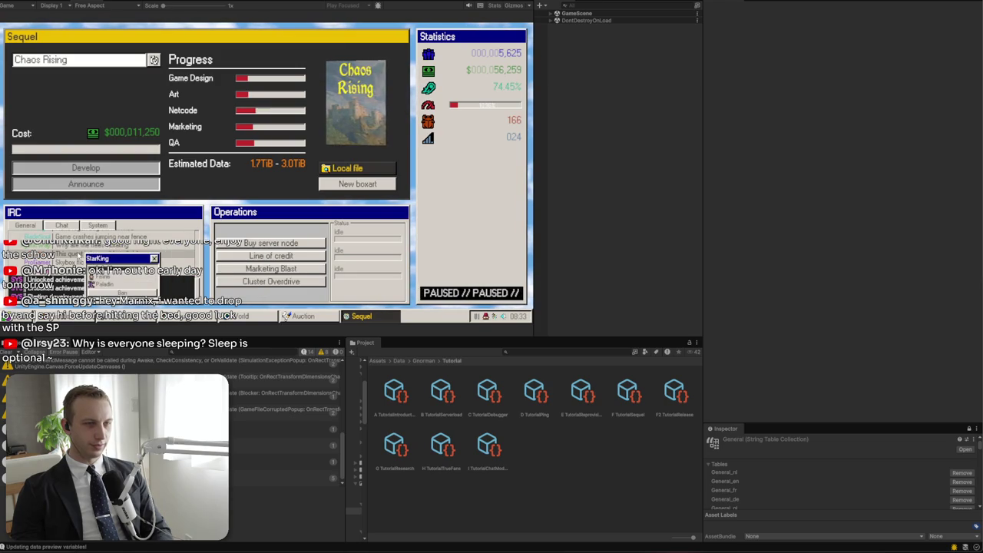
{"action": "left_click", "coordinate": [119, 238]}
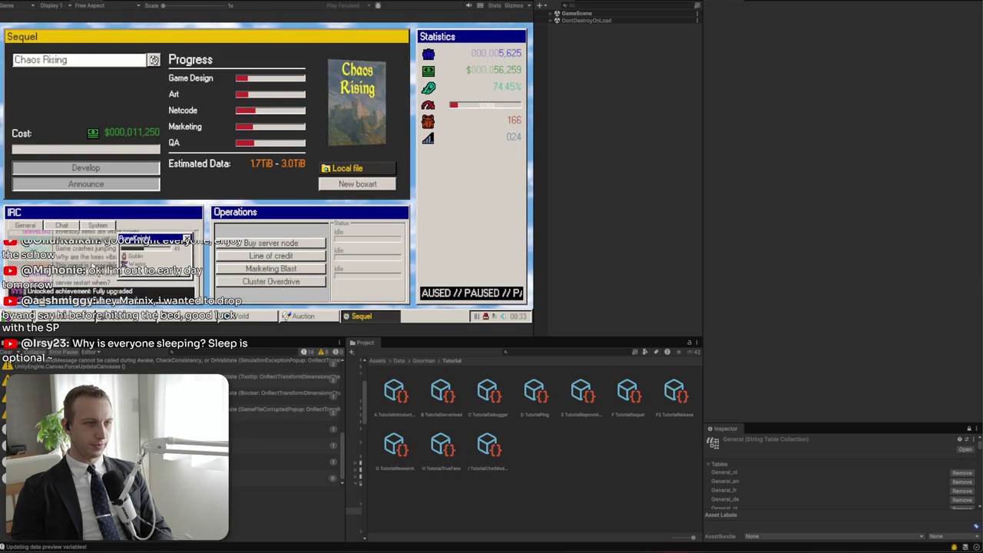
{"action": "left_click", "coordinate": [98, 259]}
{"action": "key", "text": "alt+Tab"}
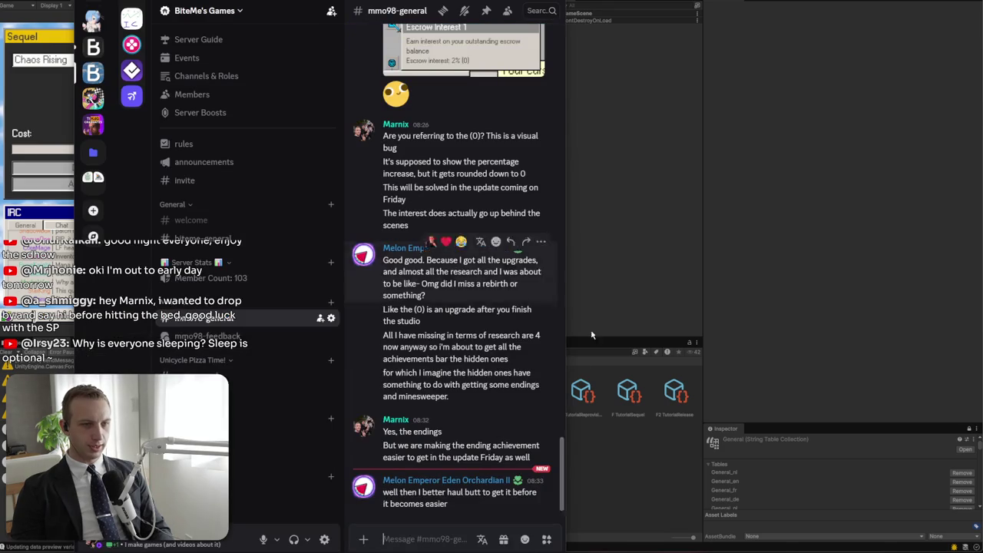
Read mmo98-general, then browse the patreon-insider and gamalytics channels
{"action": "mouse_move", "coordinate": [458, 506]}
{"action": "left_mouse_down"}
{"action": "mouse_move", "coordinate": [392, 496]}
{"action": "mouse_move", "coordinate": [448, 504]}
{"action": "left_mouse_up"}
{"action": "left_click", "coordinate": [386, 496]}
{"action": "key", "text": "alt+Tab"}
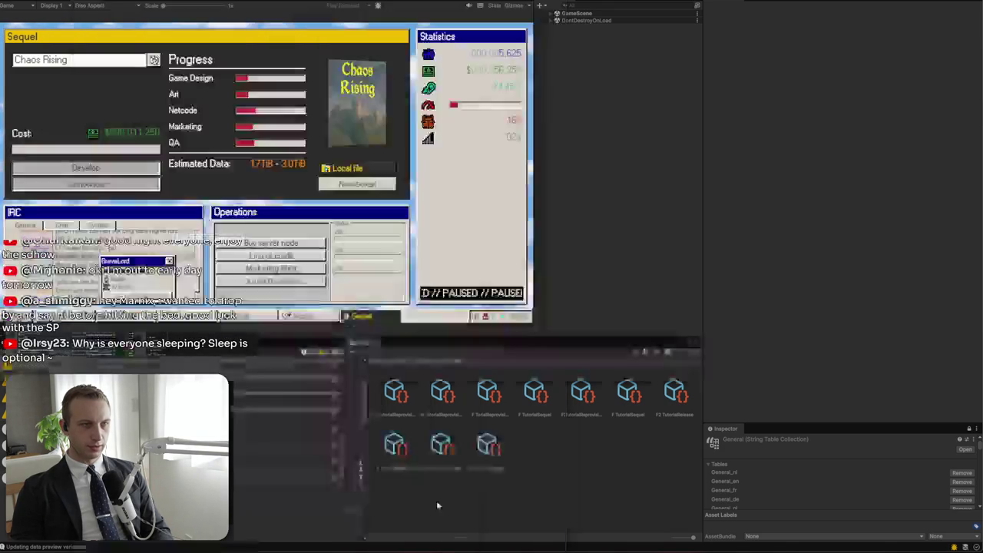
{"action": "key", "text": "alt+Tab"}
{"action": "left_click", "coordinate": [93, 77]}
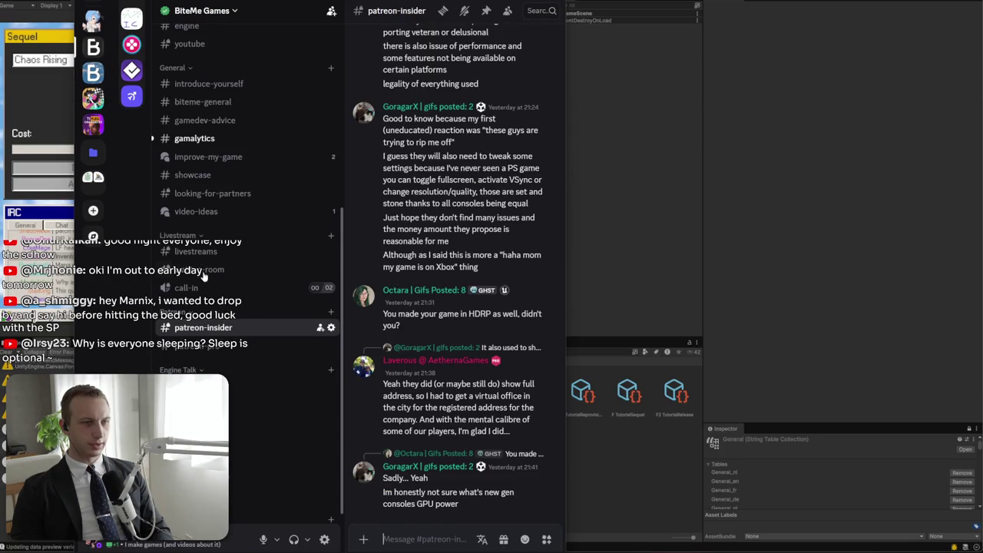
{"action": "left_click", "coordinate": [223, 138]}
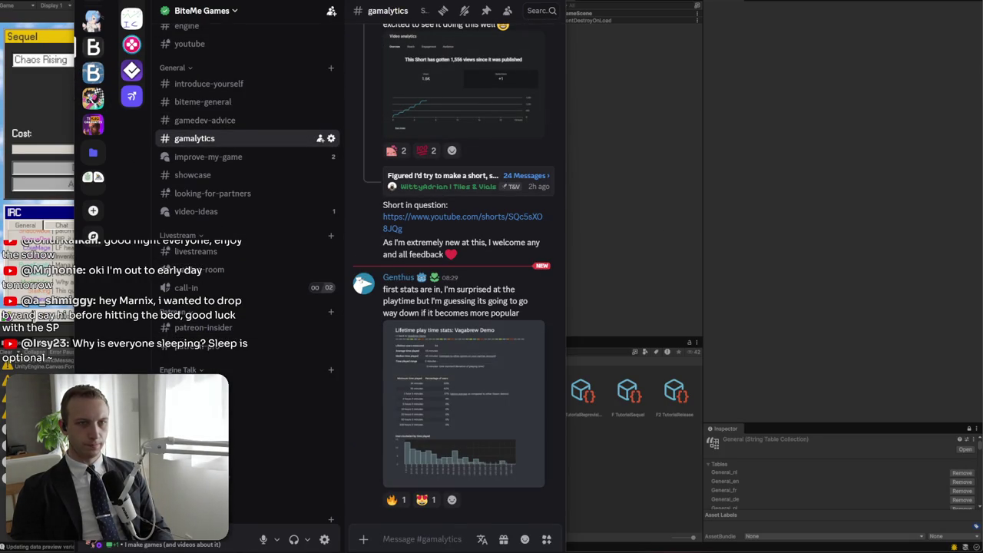
{"action": "key", "text": "alt+Tab"}
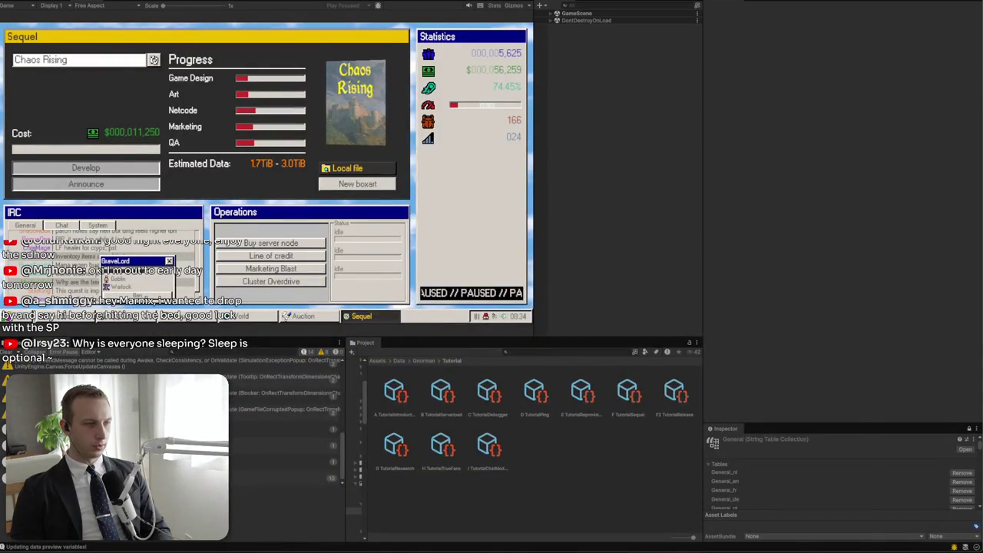
Add the unfinished bullet '- ChatPlayerDetail level should in' to the notes
{"action": "key", "text": "alt+Tab"}
{"action": "key", "text": "Return"}
{"action": "type", "text": "- "}
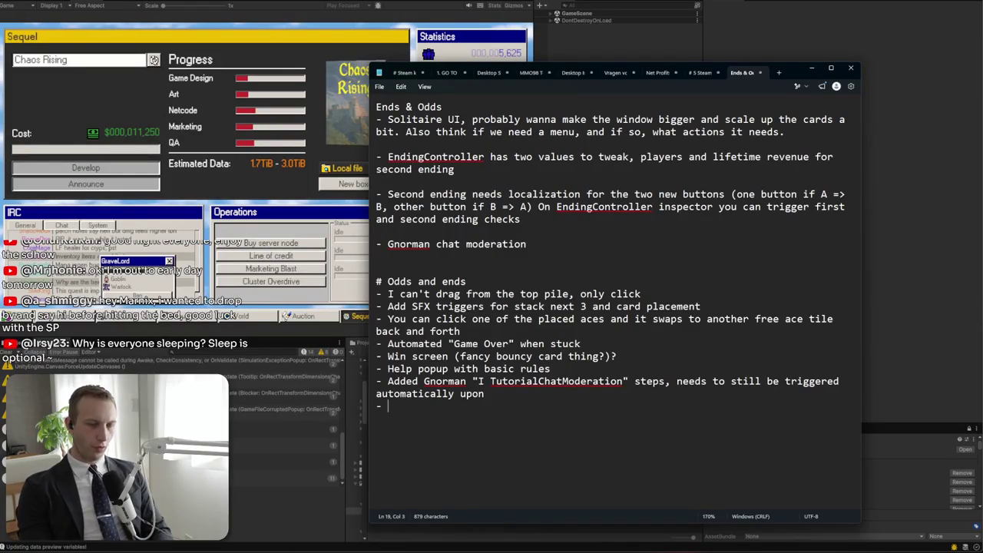
{"action": "type", "text": "PlayerDet"}
{"action": "key", "text": "ctrl+BackSpace"}
{"action": "type", "text": "ChatPlayerDetail level should in"}
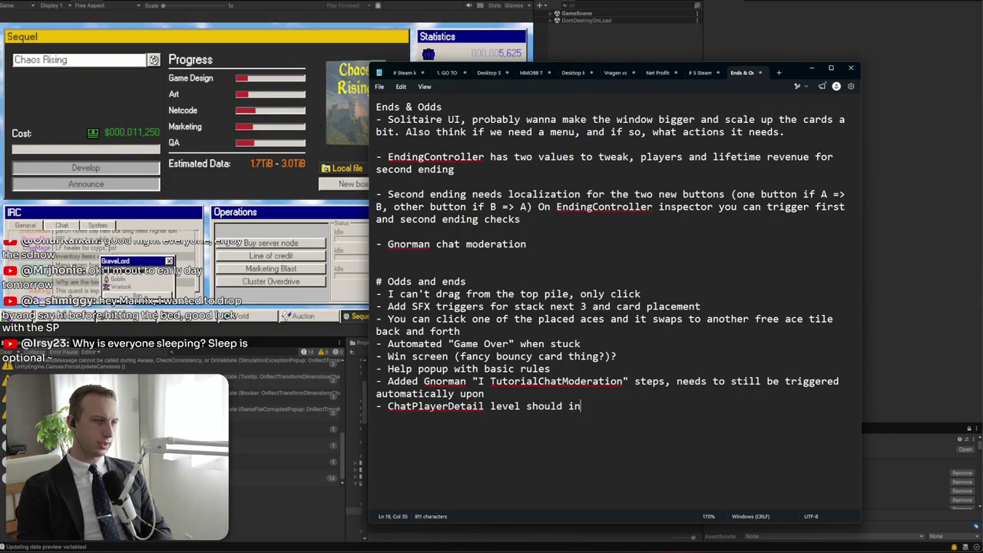
{"action": "key", "text": "alt+Tab"}
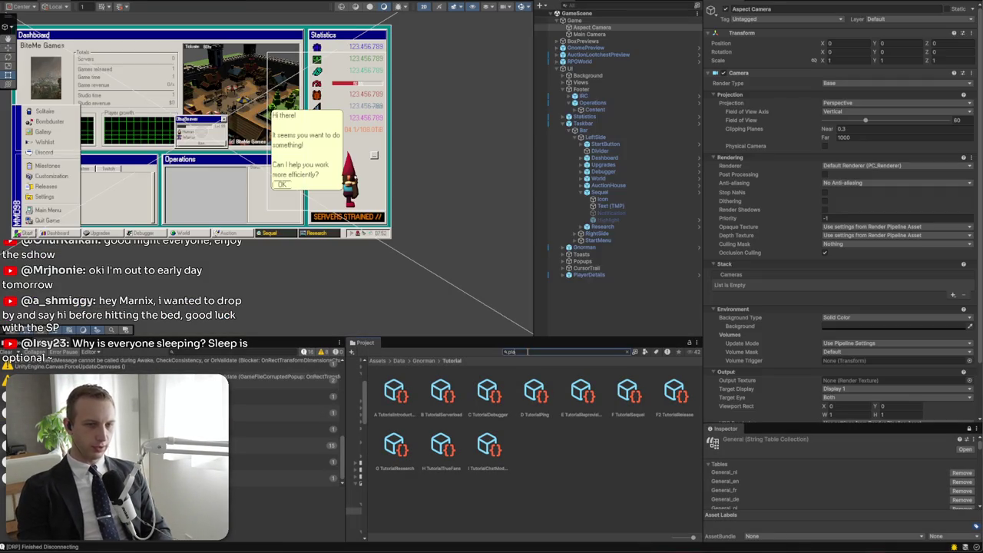
Search the project for 'playe' and inspect PlayerDetails' Player Details Visualizer component
{"action": "left_click", "coordinate": [526, 351]}
{"action": "type", "text": "playerde"}
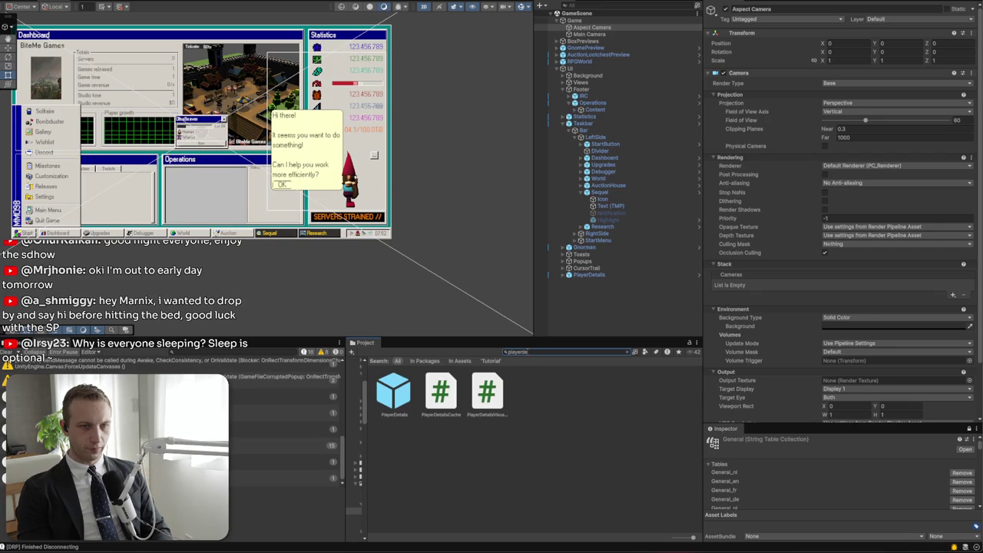
{"action": "left_click", "coordinate": [393, 392]}
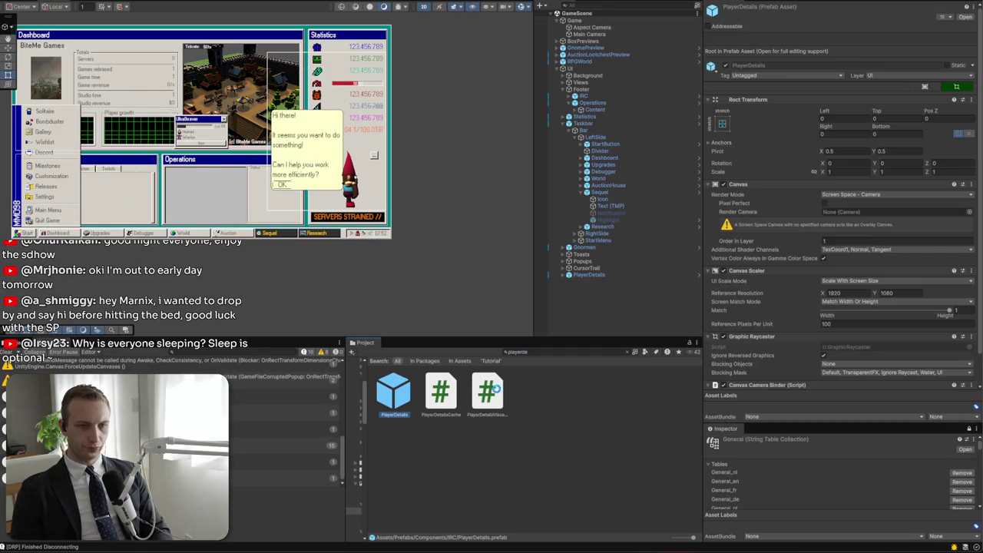
{"action": "left_click", "coordinate": [488, 393]}
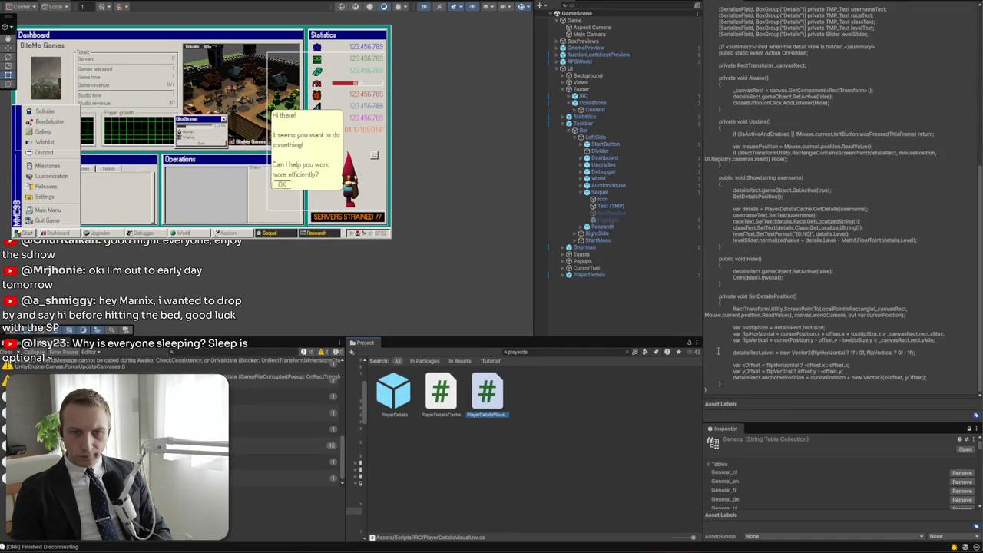
{"action": "left_click", "coordinate": [408, 391]}
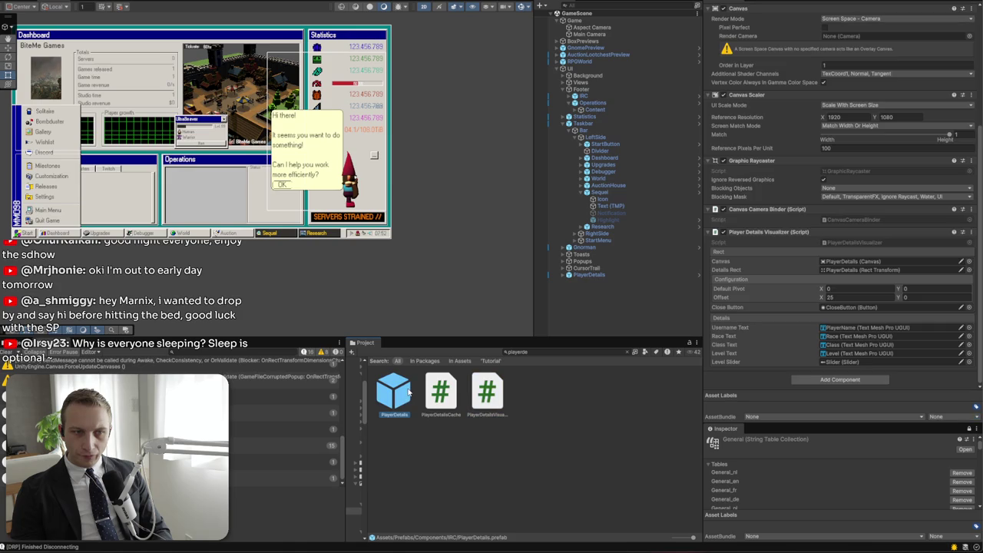
{"action": "right_click", "coordinate": [778, 235]}
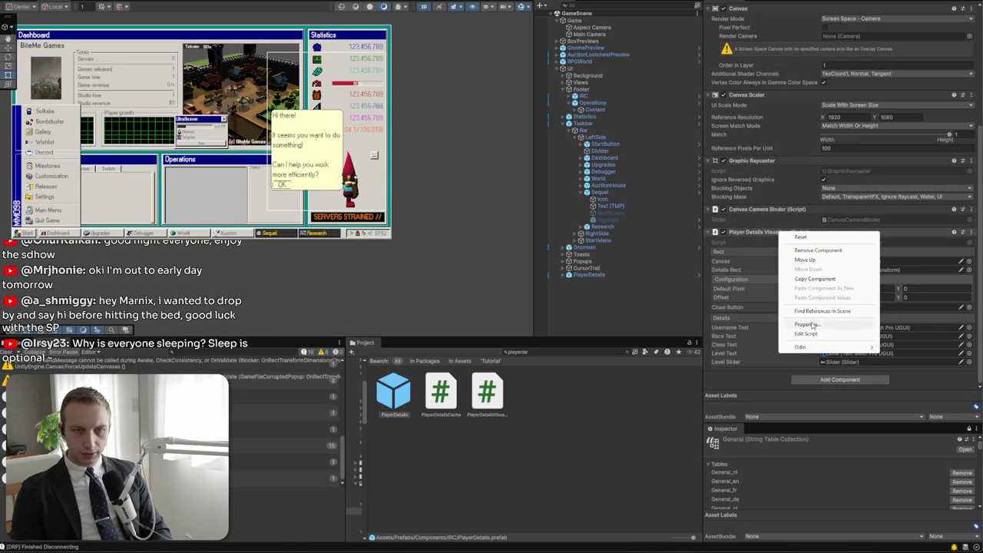
Change the level format string in PlayerDetailsVisualizer.cs to "Lvl. {0:N0}"
{"action": "left_click", "coordinate": [814, 335]}
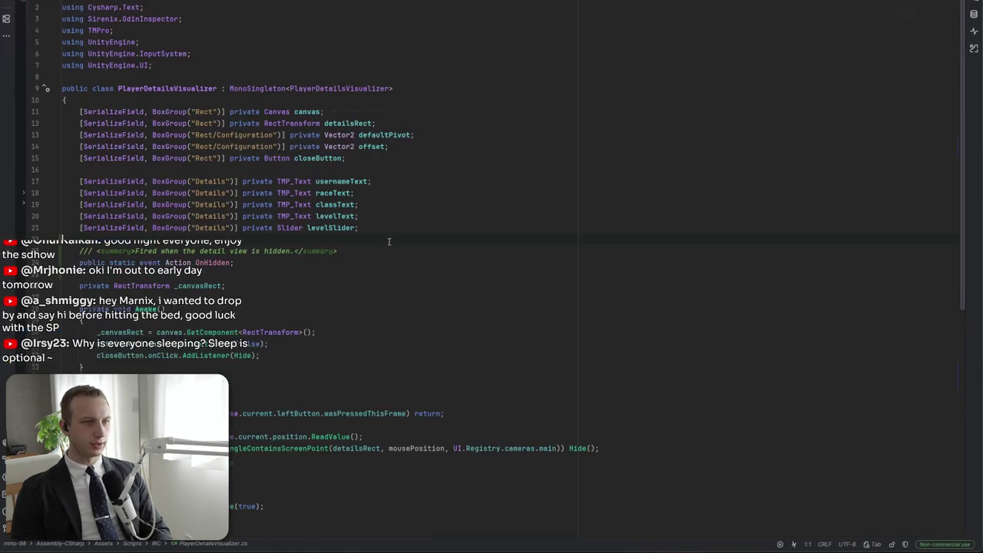
{"action": "key", "text": "ctrl+f"}
{"action": "type", "text": "level"}
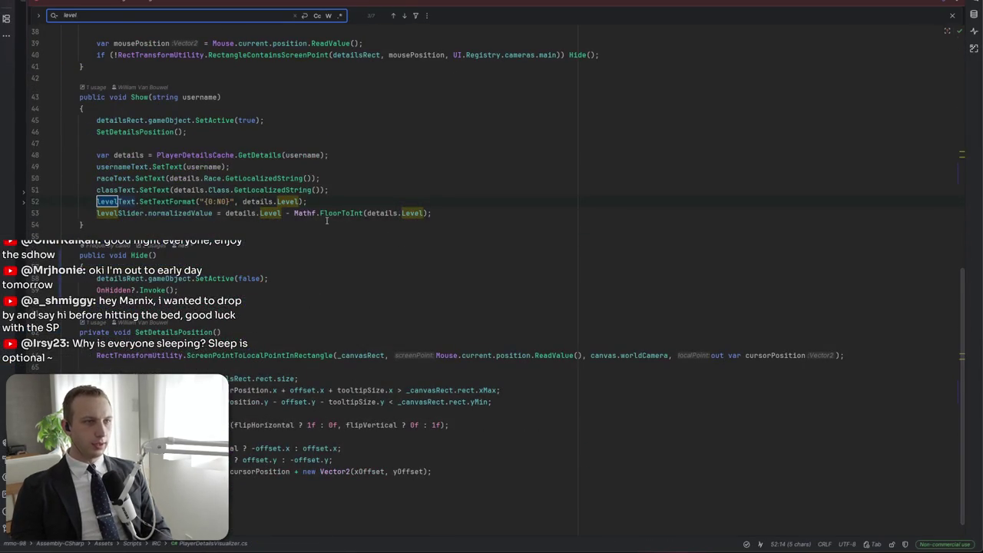
{"action": "left_click", "coordinate": [205, 201]}
{"action": "type", "text": "Lvl."}
{"action": "key", "text": "Escape"}
{"action": "left_click", "coordinate": [345, 210]}
{"action": "left_click", "coordinate": [302, 185]}
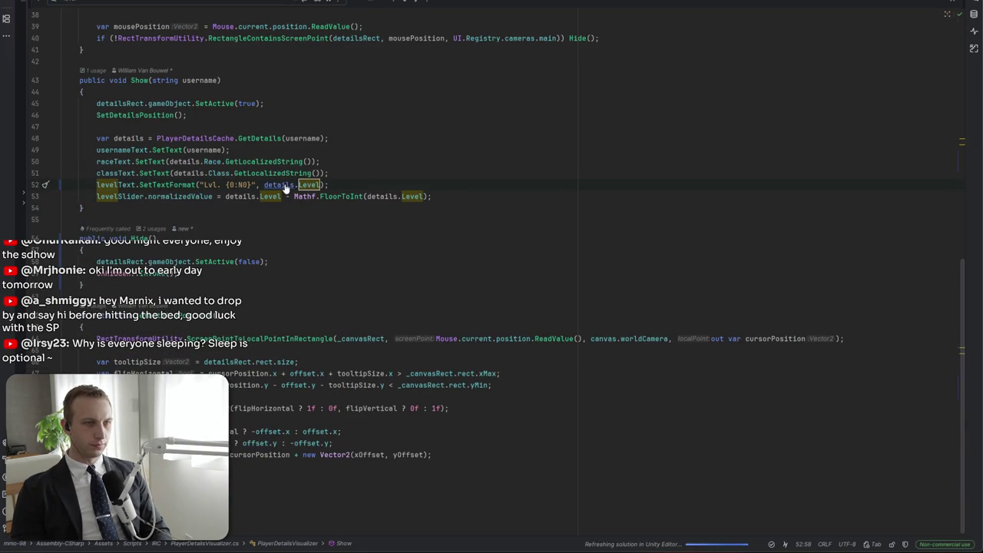
{"action": "left_click", "coordinate": [196, 139]}
{"action": "key", "text": "Right"}
{"action": "key", "text": "Right"}
{"action": "key", "text": "Right"}
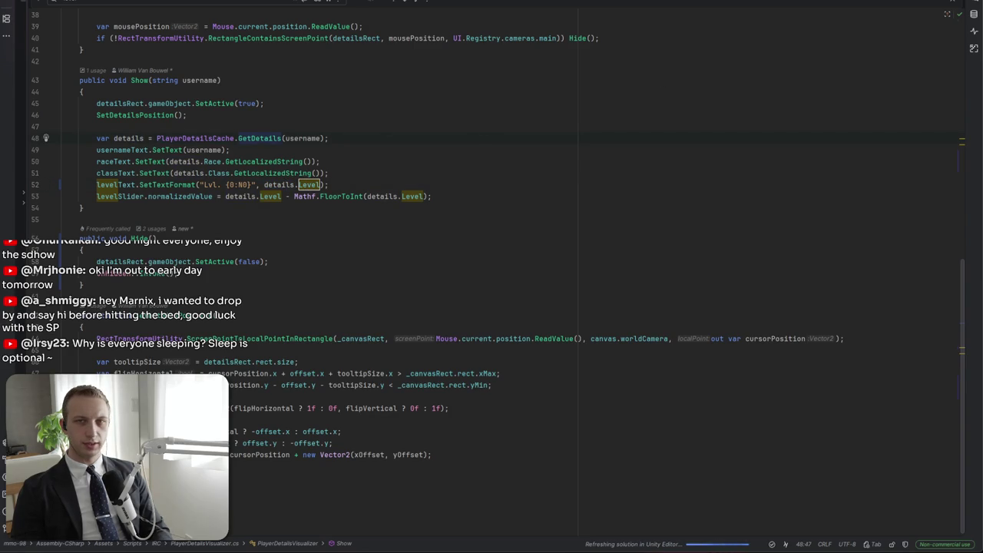
{"action": "key", "text": "alt+Tab"}
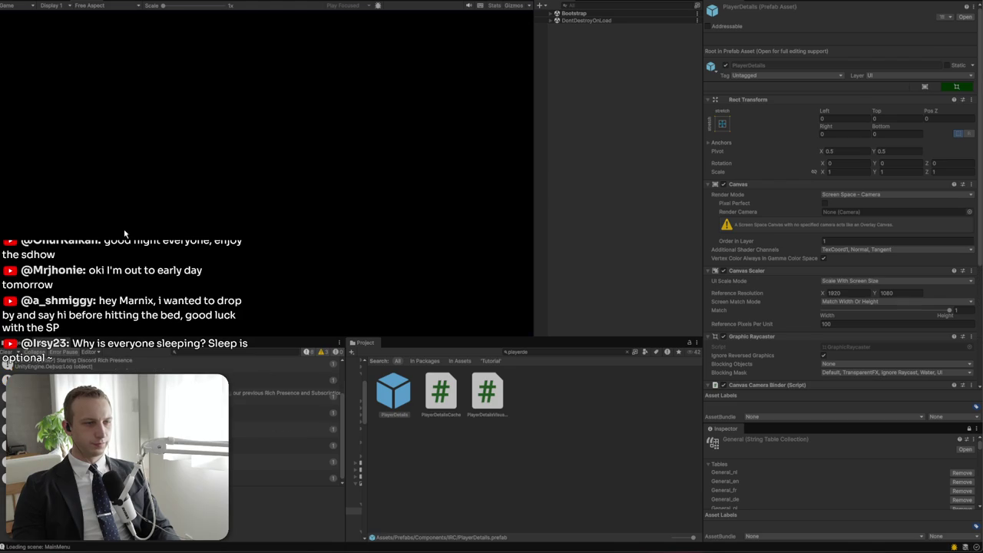
Load the BiteMe Games save and confirm chat user popups show levels like 'Lvl. 65'
{"action": "left_click", "coordinate": [218, 166]}
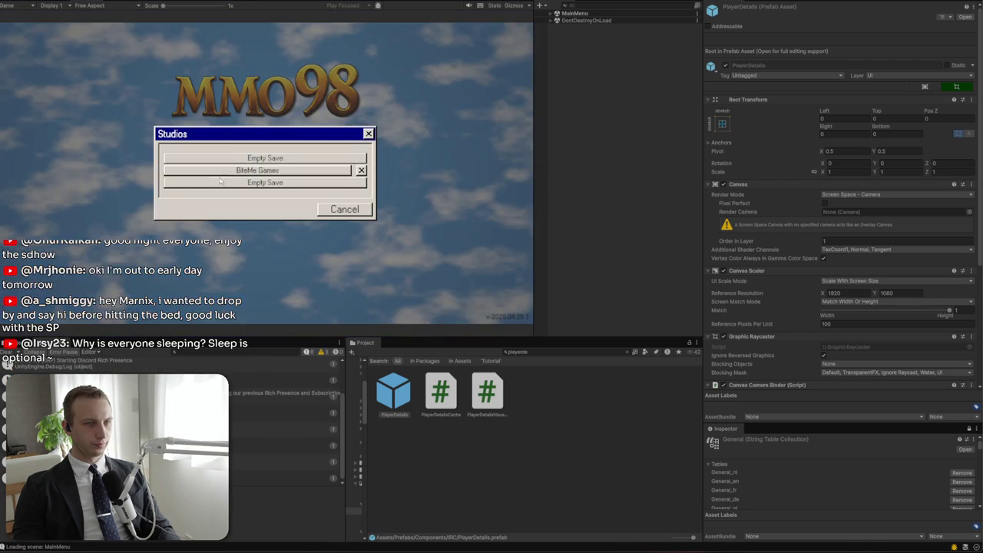
{"action": "left_click", "coordinate": [219, 181]}
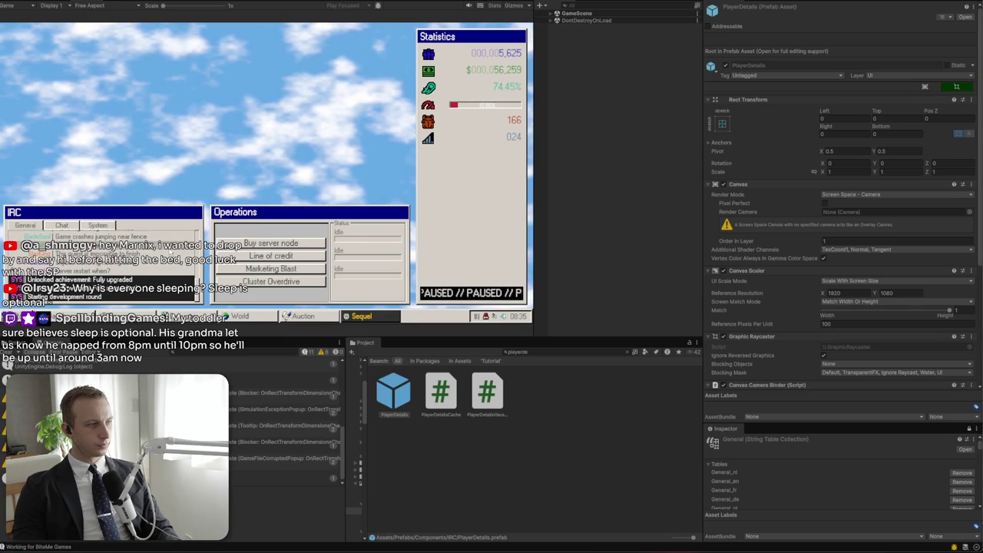
{"action": "left_click", "coordinate": [160, 275]}
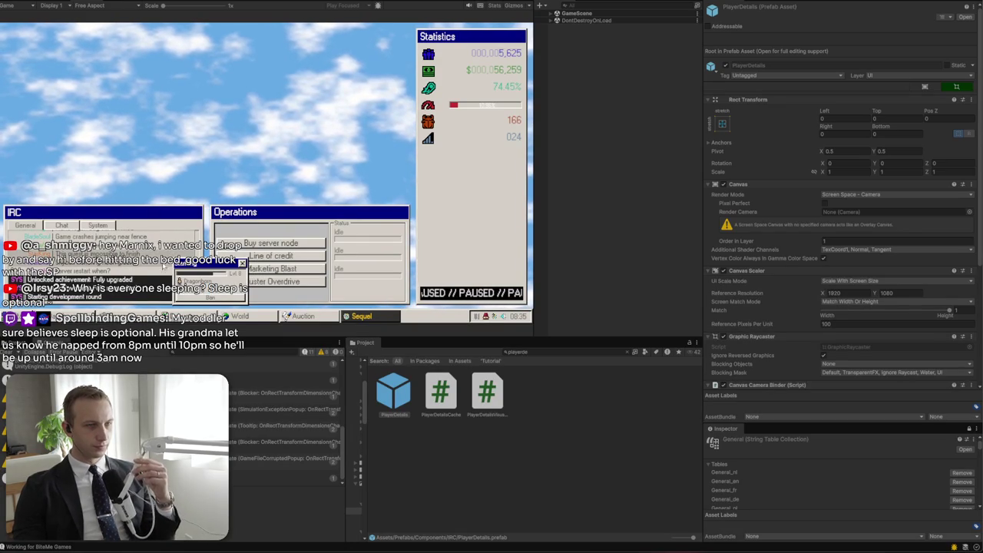
{"action": "left_click", "coordinate": [152, 273]}
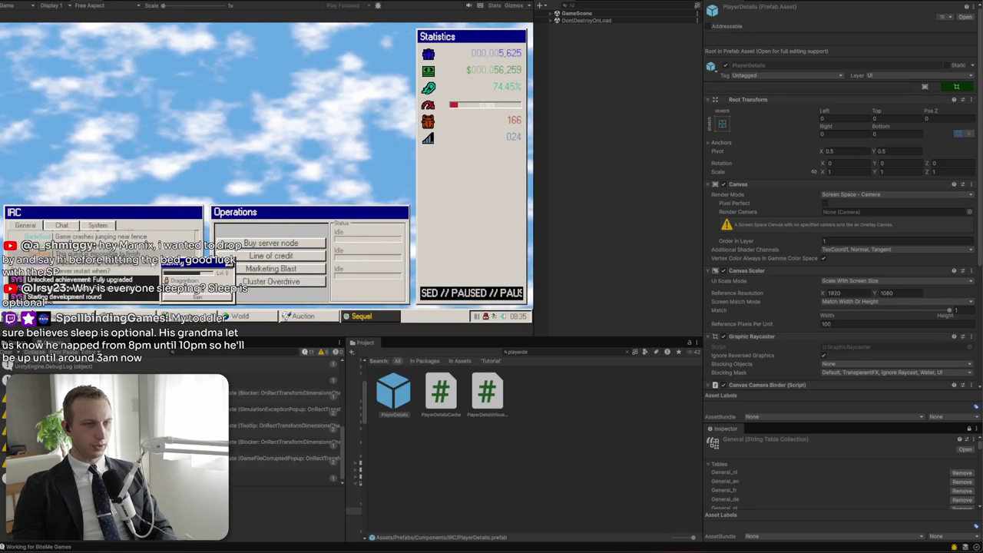
{"action": "left_click", "coordinate": [158, 251]}
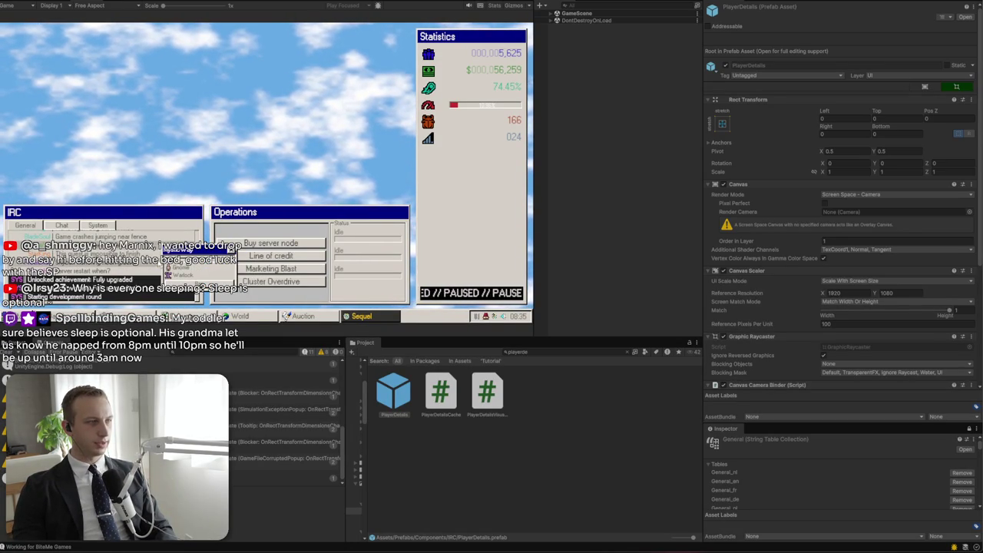
{"action": "left_click_drag", "start_coordinate": [536, 254], "coordinate": [677, 252]}
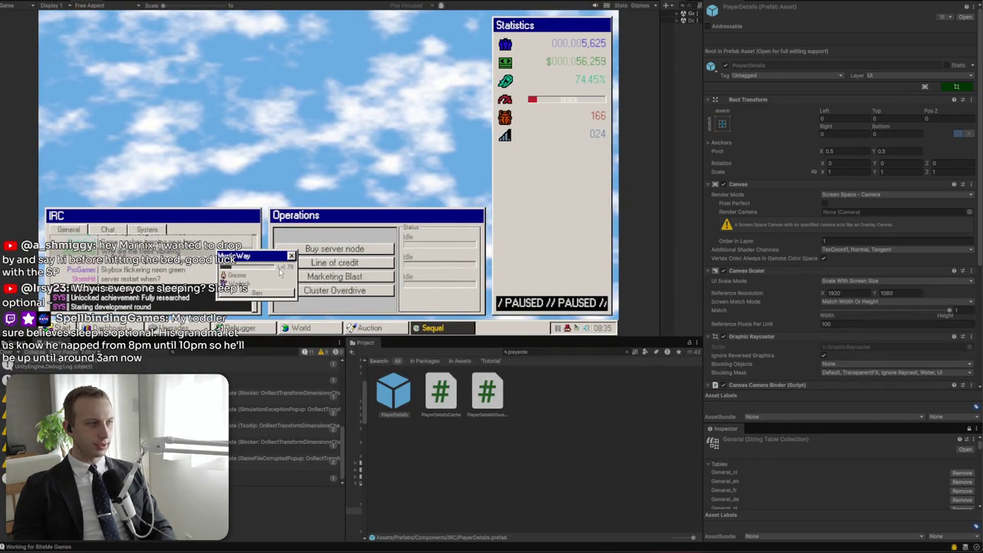
{"action": "left_click", "coordinate": [144, 295]}
{"action": "left_click", "coordinate": [144, 295]}
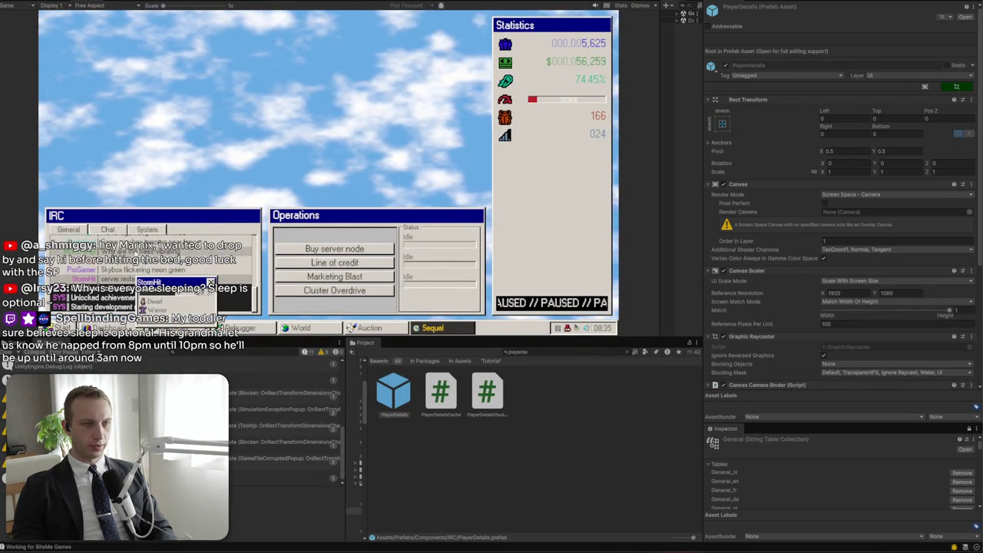
{"action": "left_click", "coordinate": [151, 246]}
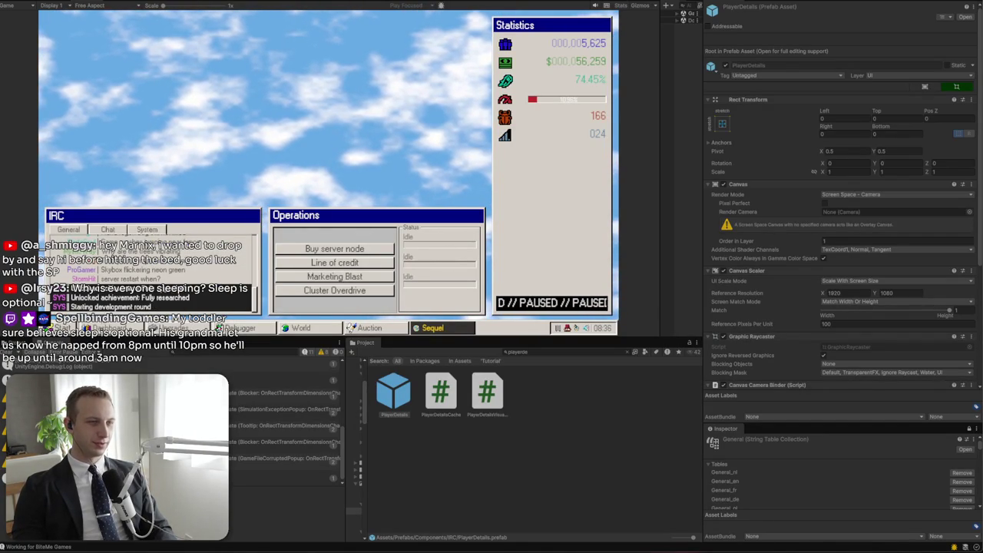
{"action": "scroll", "coordinate": [107, 302], "scroll_direction": "down", "scroll_amount": 4}
{"action": "scroll", "coordinate": [107, 283], "scroll_direction": "down", "scroll_amount": 3}
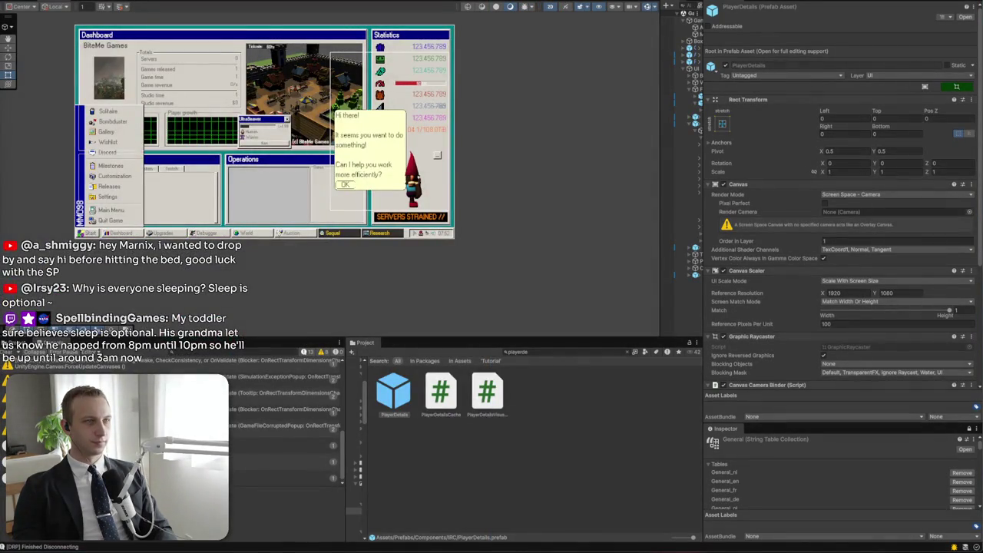
Delete the completed Gnorman chat moderation line from the notes
{"action": "left_click", "coordinate": [294, 305]}
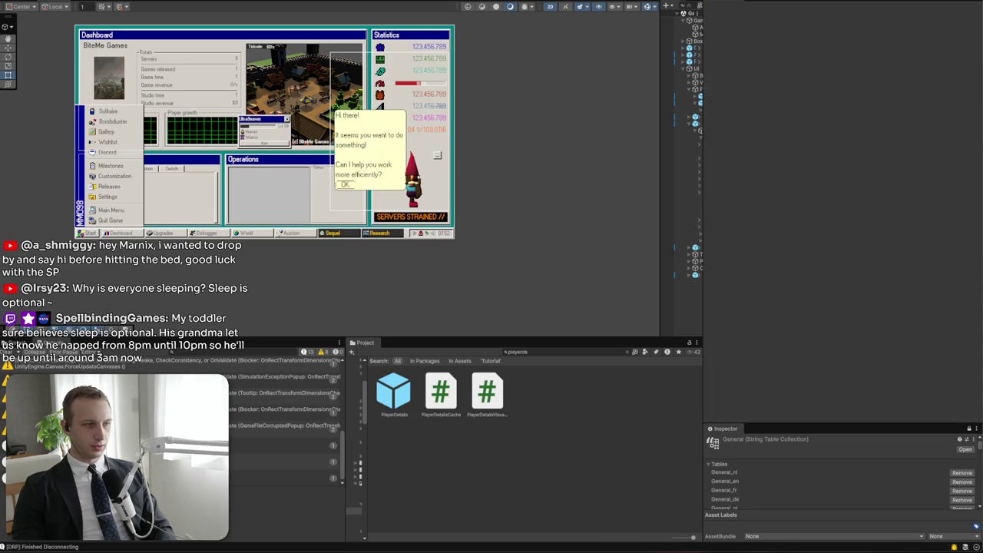
{"action": "key", "text": "alt+Tab"}
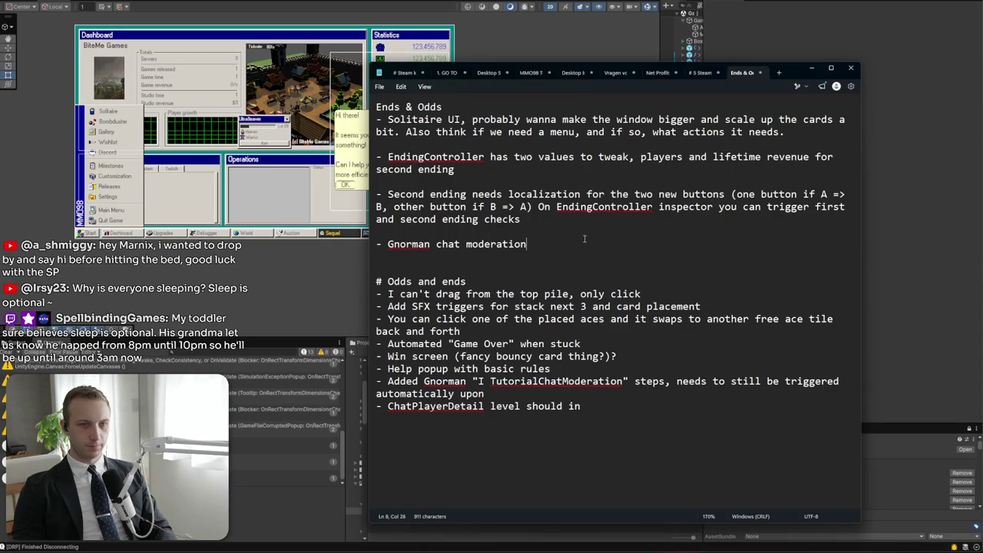
{"action": "triple_click", "coordinate": [583, 238]}
{"action": "left_click", "coordinate": [551, 245]}
{"action": "key", "text": "shift+Home"}
{"action": "key", "text": "shift+Up"}
{"action": "key", "text": "Delete"}
{"action": "key", "text": "Delete"}
Review the Second ending paragraph and delete the EndingController tweak values line
{"action": "triple_click", "coordinate": [540, 215]}
{"action": "left_click", "coordinate": [549, 218]}
{"action": "triple_click", "coordinate": [558, 220]}
{"action": "left_click", "coordinate": [565, 224]}
{"action": "left_click", "coordinate": [501, 182]}
{"action": "left_click", "coordinate": [499, 225]}
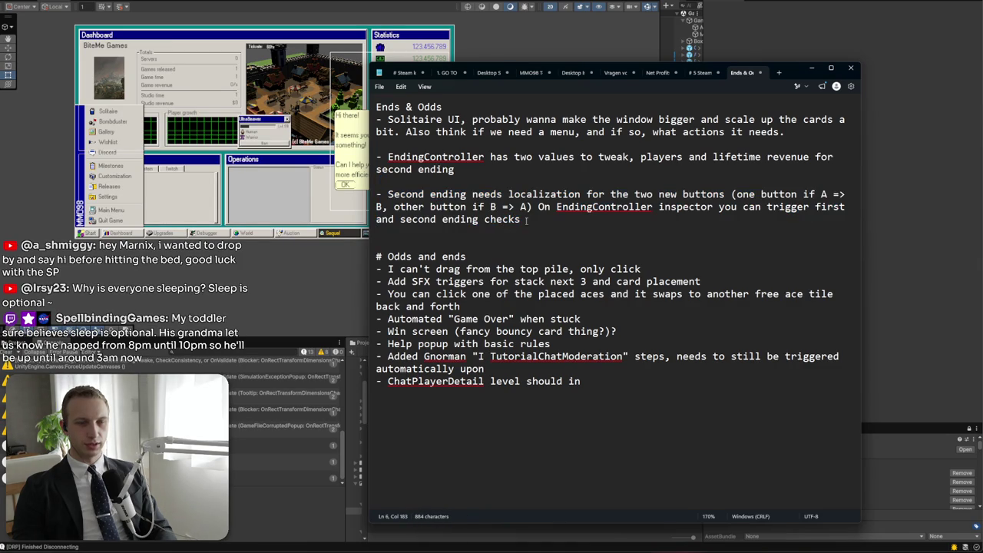
{"action": "triple_click", "coordinate": [529, 223]}
{"action": "left_click", "coordinate": [622, 223]}
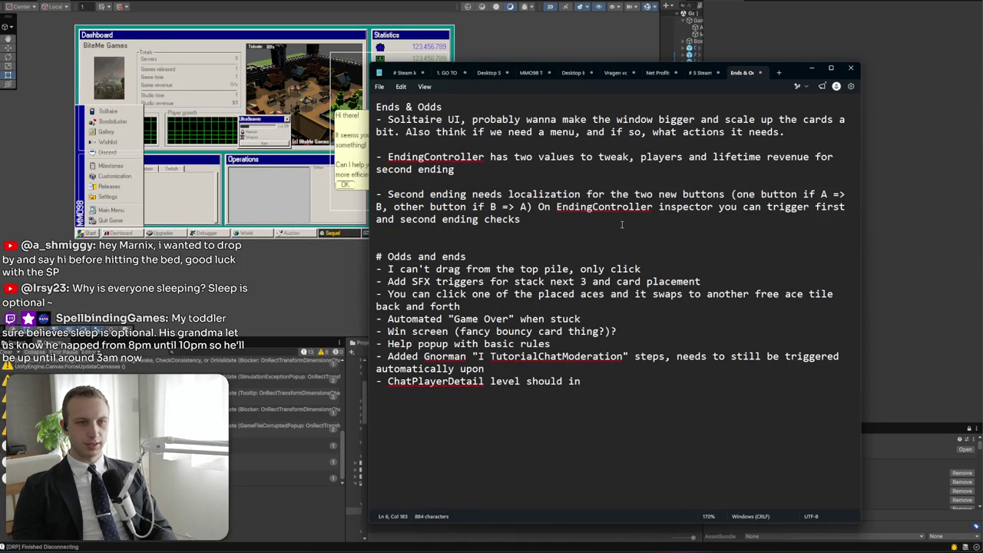
{"action": "left_click", "coordinate": [482, 5]}
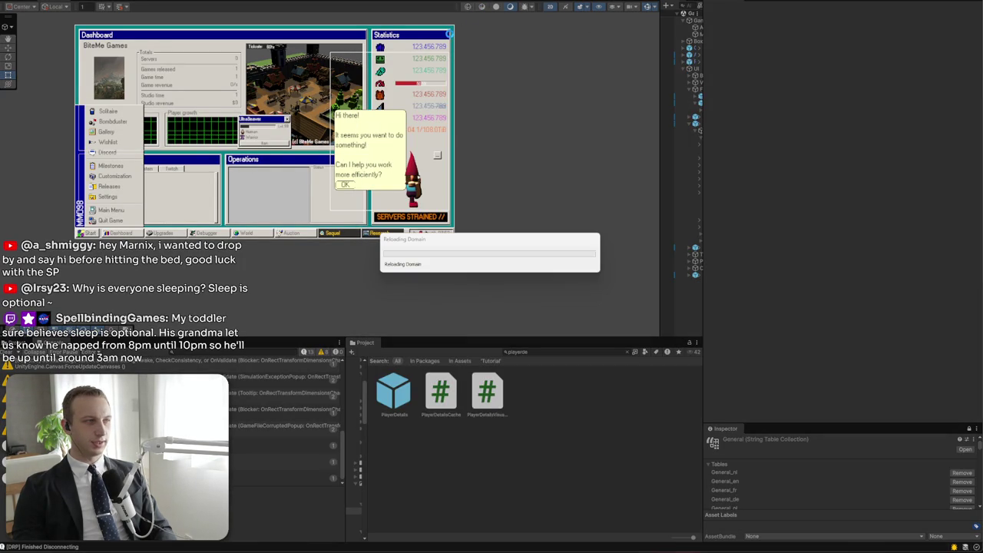
{"action": "key", "text": "alt+Tab"}
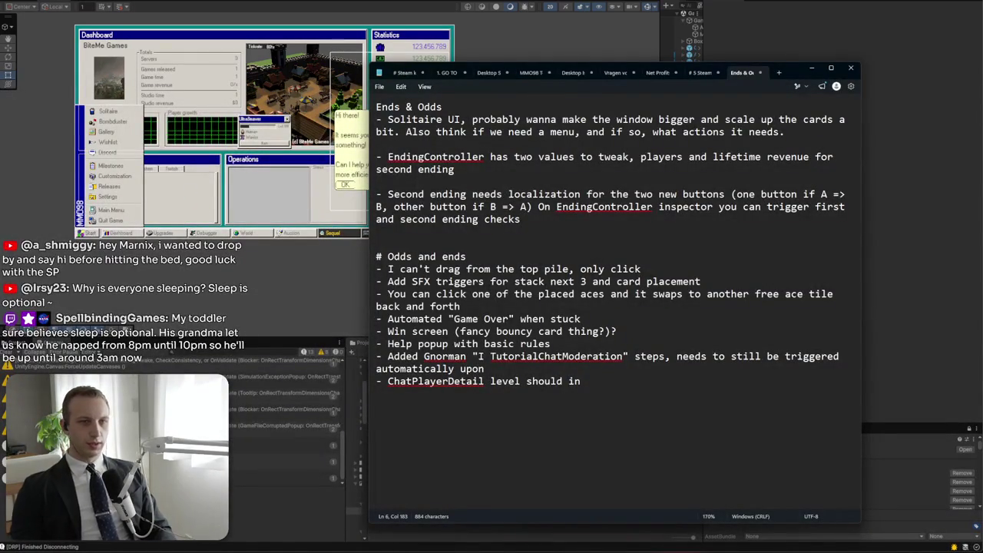
{"action": "left_click_drag", "start_coordinate": [376, 181], "coordinate": [376, 156]}
{"action": "key", "text": "BackSpace"}
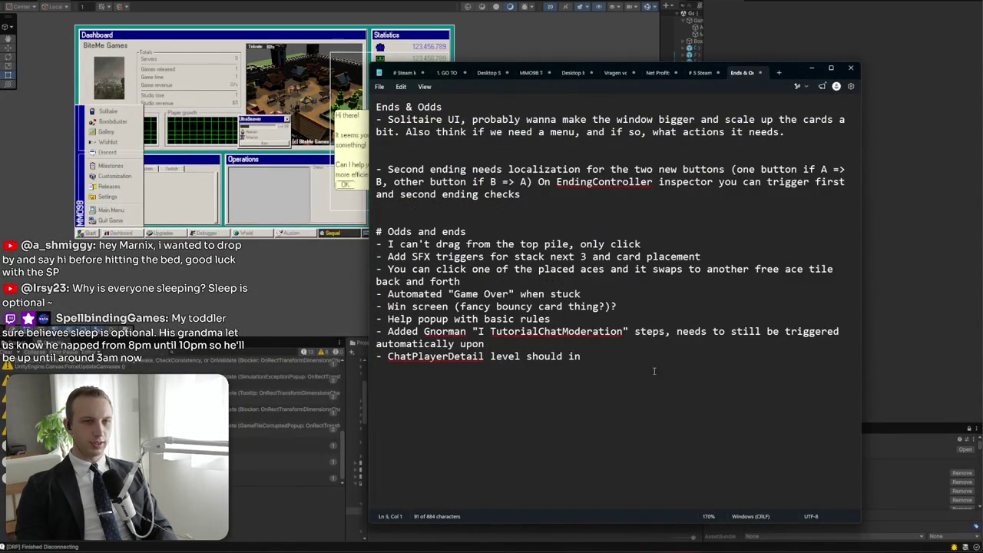
{"action": "key", "text": "BackSpace"}
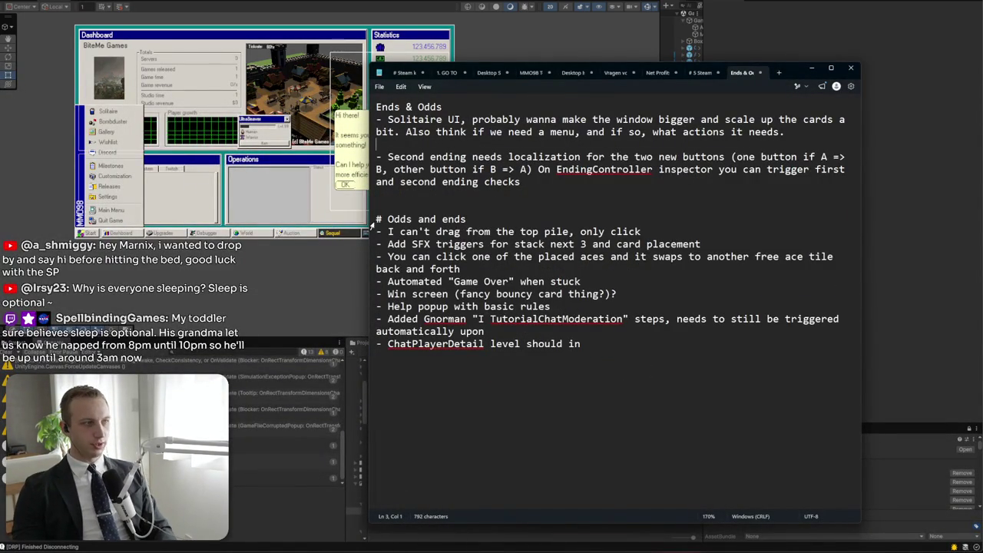
Load the BiteMe Games save in the running game
{"action": "triple_click", "coordinate": [574, 119]}
{"action": "left_click", "coordinate": [575, 119]}
{"action": "key", "text": "alt+Tab"}
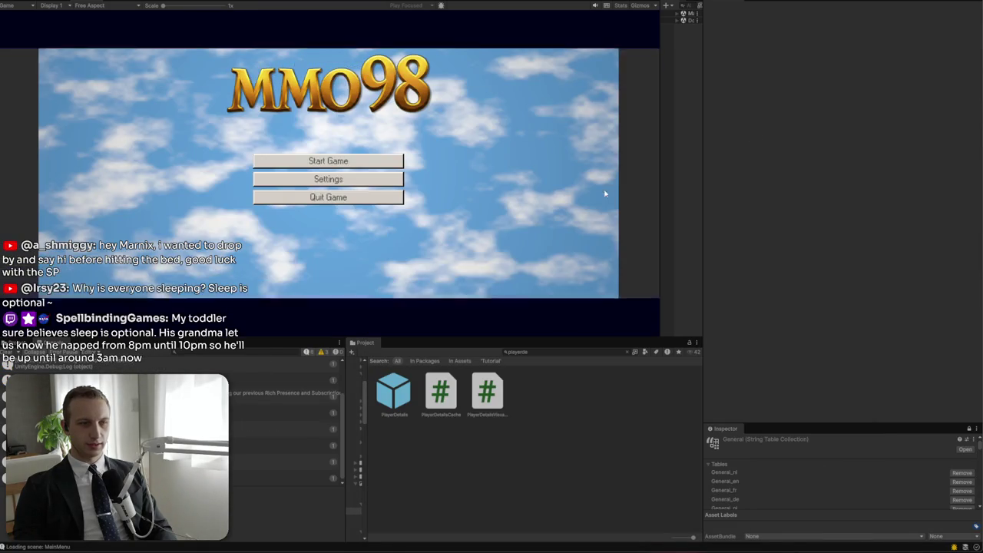
{"action": "left_click", "coordinate": [308, 166]}
{"action": "left_click", "coordinate": [308, 170]}
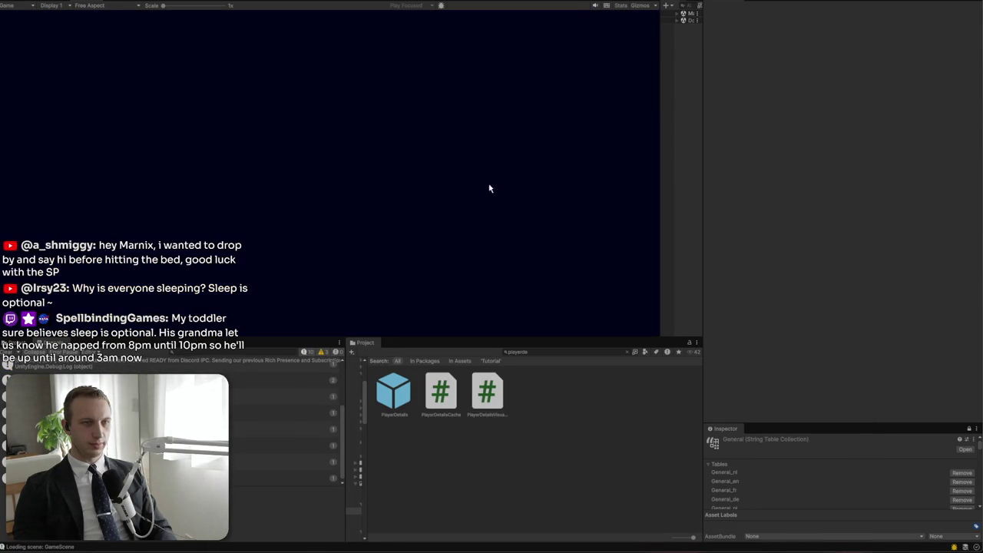
Delete the finished Solitaire UI note line
{"action": "key", "text": "alt+Tab"}
{"action": "key", "text": "shift+End"}
{"action": "key", "text": "shift+End"}
{"action": "key", "text": "Delete"}
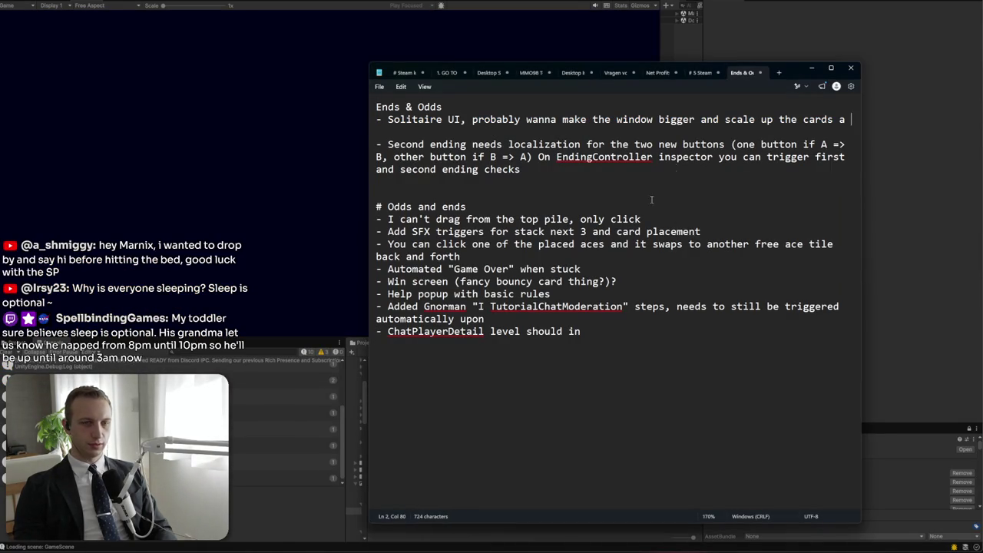
{"action": "key", "text": "shift+Right"}
{"action": "key", "text": "shift+Up"}
{"action": "key", "text": "Delete"}
{"action": "key", "text": "Delete"}
{"action": "key", "text": "Delete"}
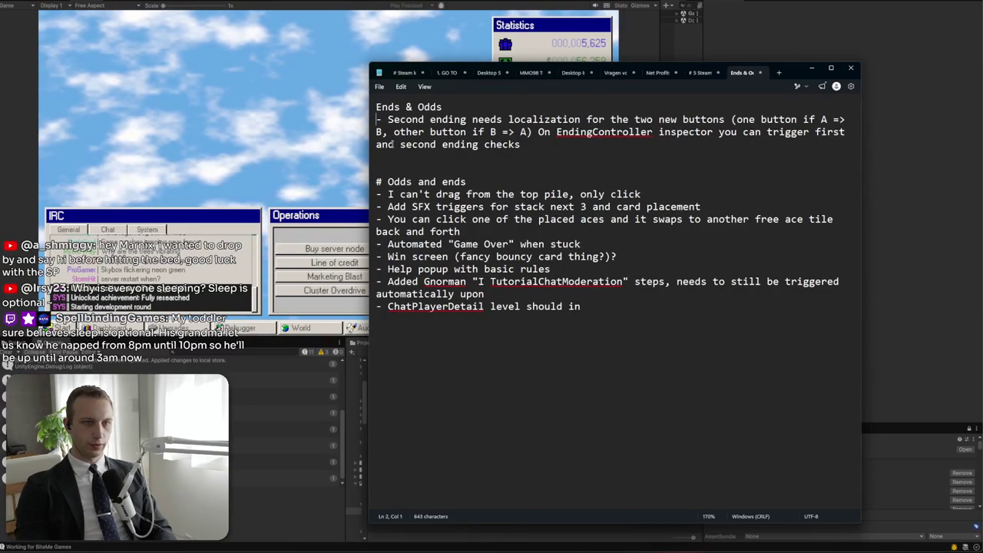
{"action": "key", "text": "alt+Tab"}
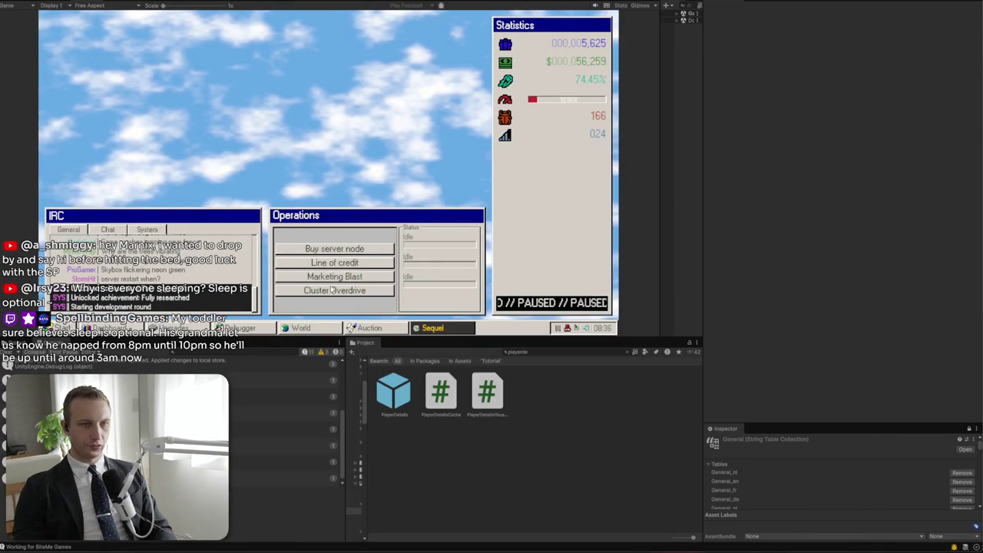
Open the BiteMe Games dashboard, pause the game, and widen the Hierarchy panel
{"action": "left_click", "coordinate": [135, 328]}
{"action": "left_click", "coordinate": [72, 332]}
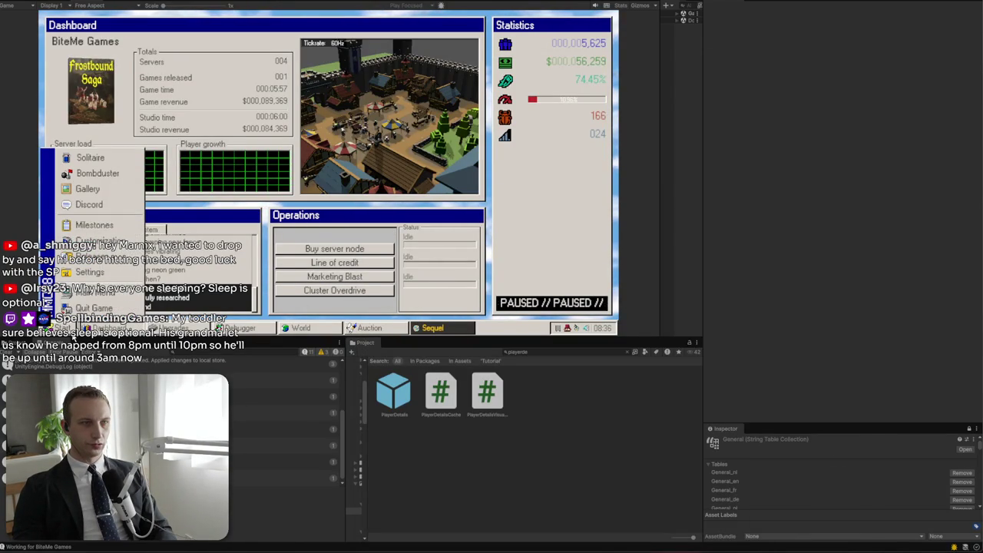
{"action": "left_click", "coordinate": [450, 94]}
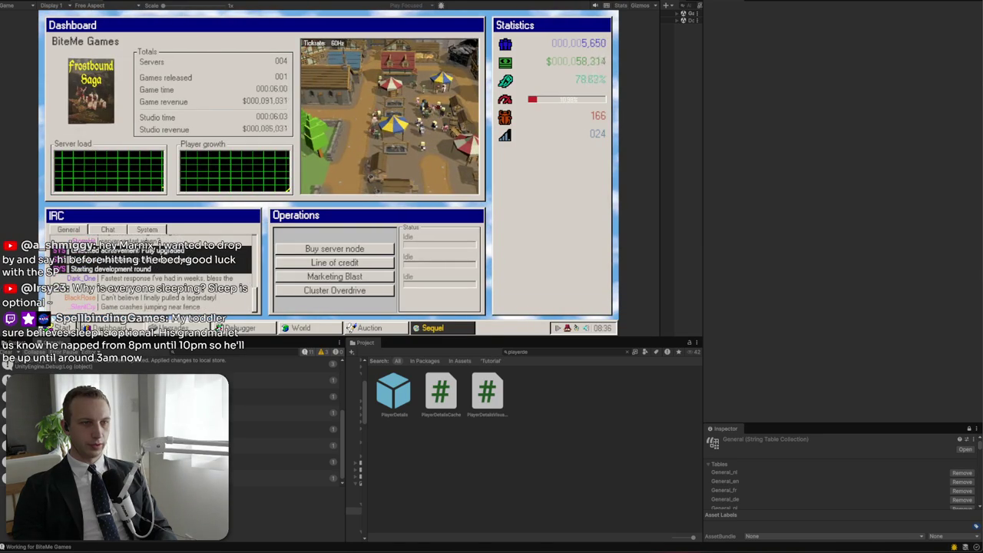
{"action": "key", "text": "space"}
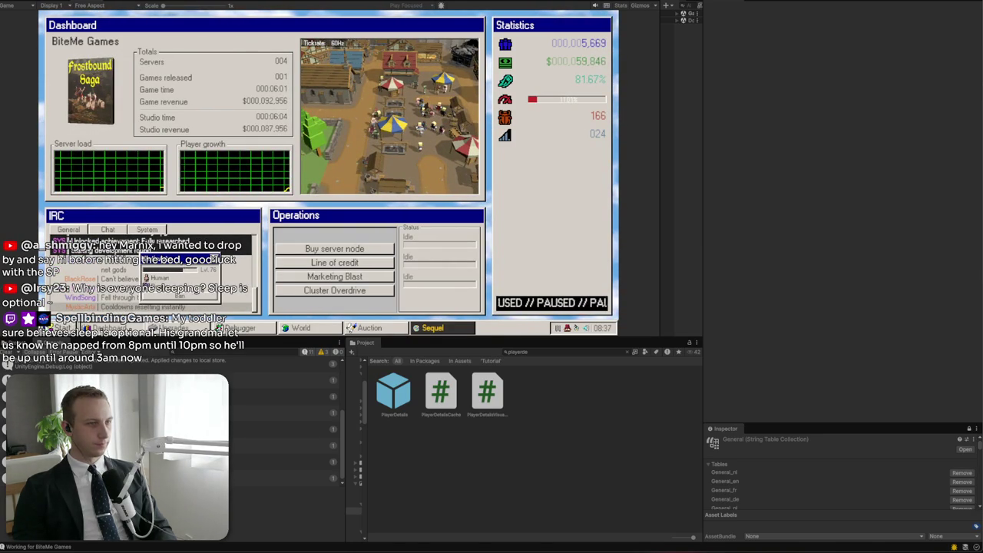
{"action": "left_click", "coordinate": [61, 328]}
{"action": "key", "text": "Escape"}
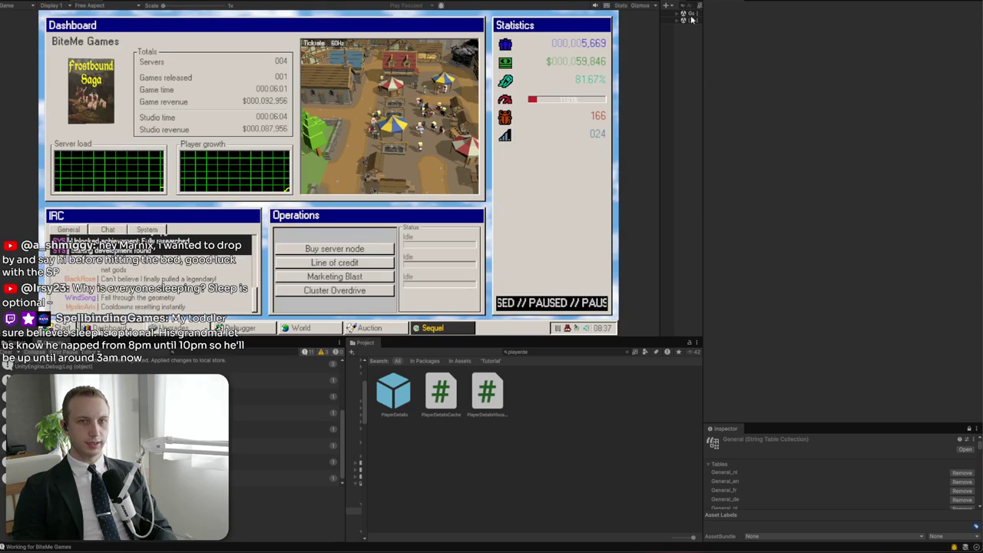
{"action": "left_click_drag", "start_coordinate": [661, 68], "coordinate": [632, 72]}
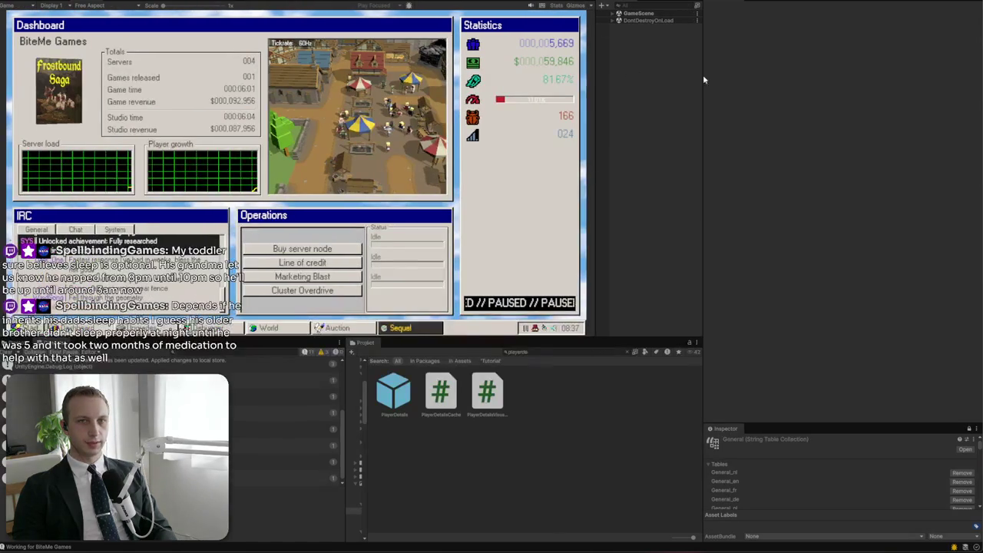
{"action": "mouse_move", "coordinate": [703, 81]}
{"action": "left_mouse_down"}
{"action": "mouse_move", "coordinate": [807, 82]}
{"action": "mouse_move", "coordinate": [745, 83]}
{"action": "left_mouse_up"}
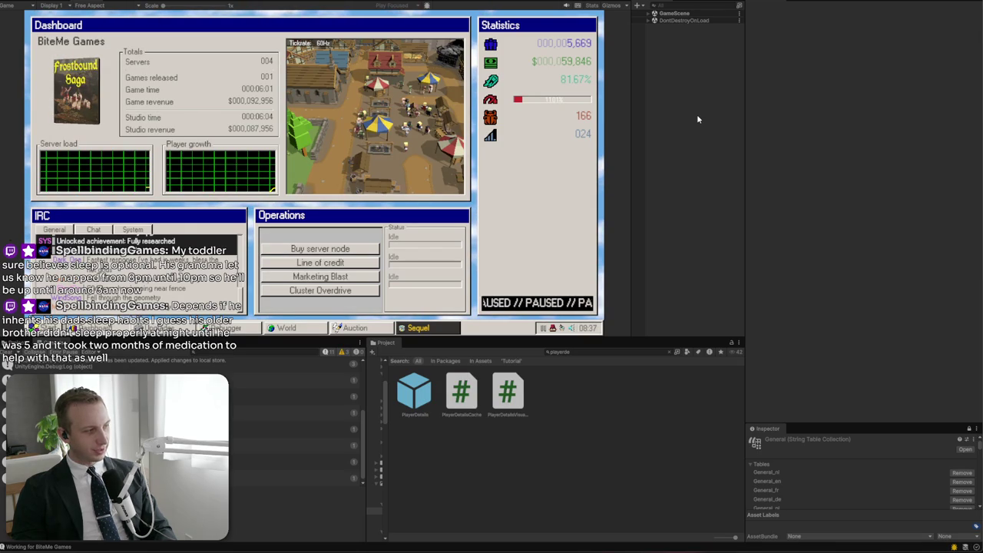
Trigger the first ending condition on the Game object and accept the acquisition offer to sell the company
{"action": "left_click", "coordinate": [650, 14]}
{"action": "left_click", "coordinate": [669, 20]}
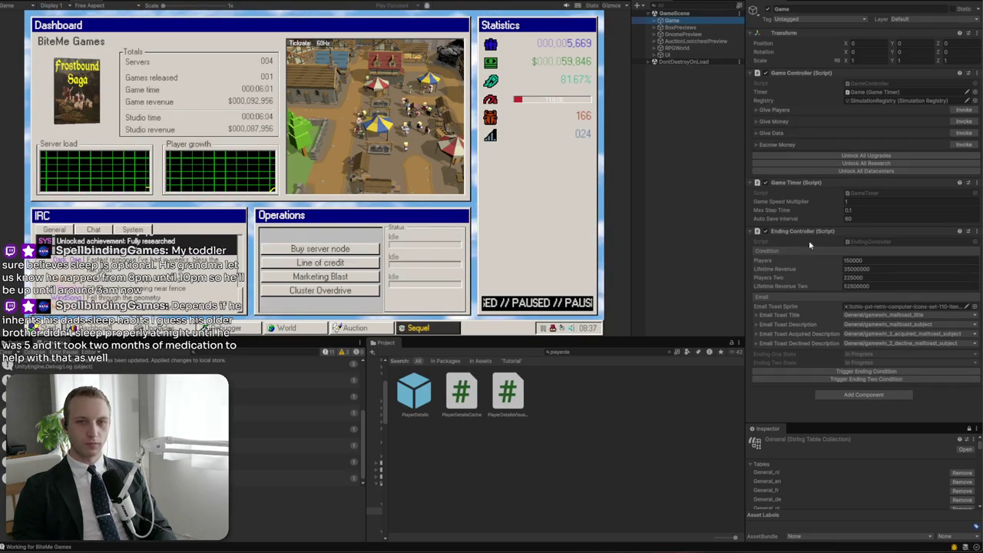
{"action": "left_click", "coordinate": [817, 371]}
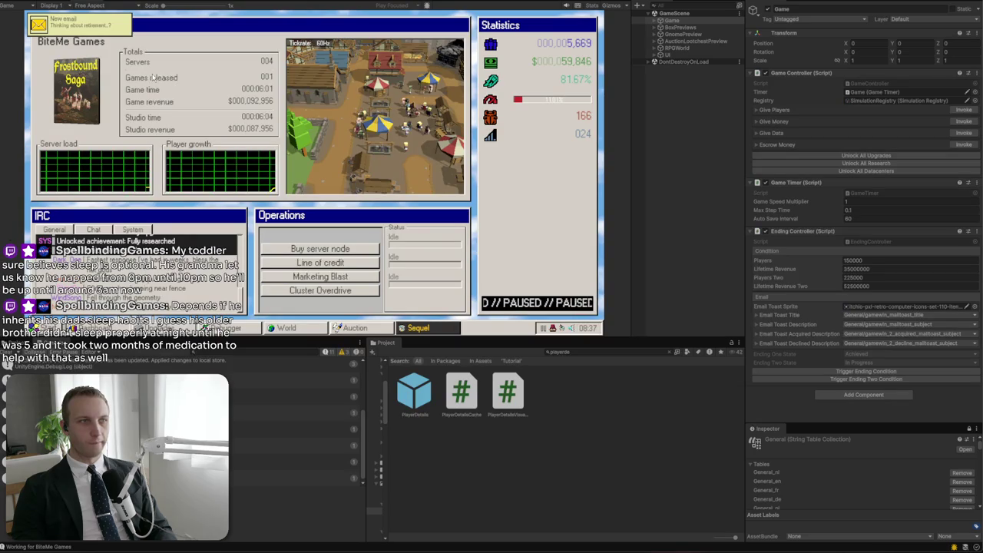
{"action": "left_click", "coordinate": [88, 28]}
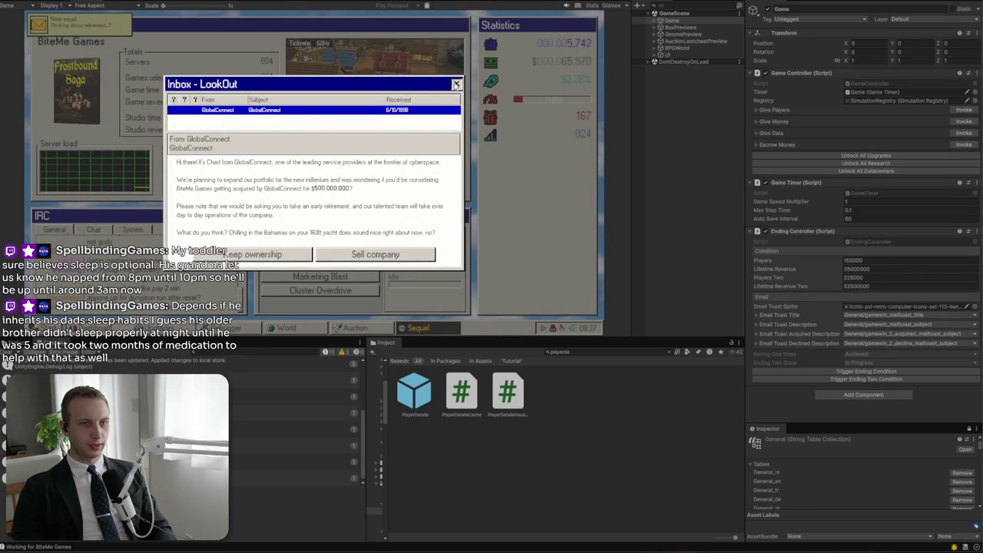
{"action": "left_click", "coordinate": [458, 85]}
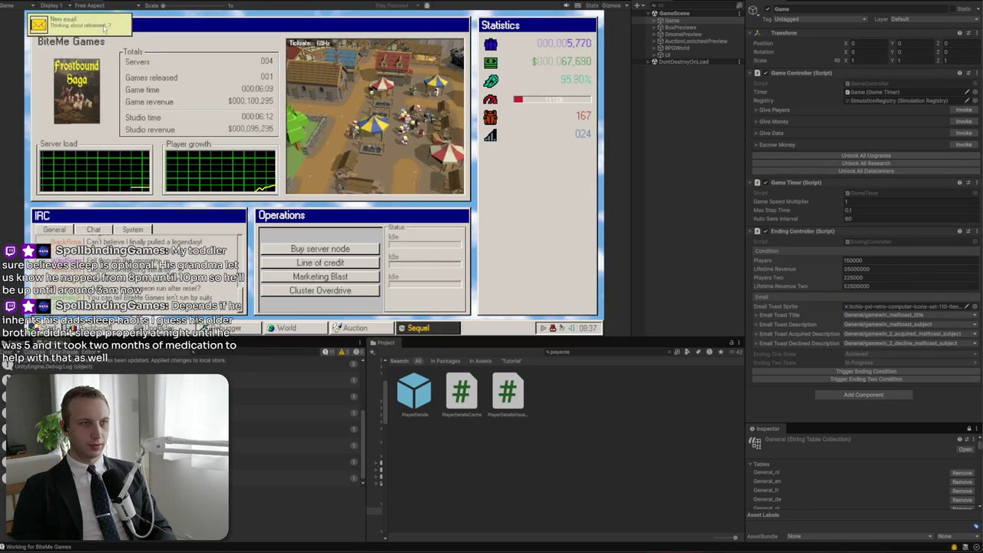
{"action": "left_click", "coordinate": [80, 23]}
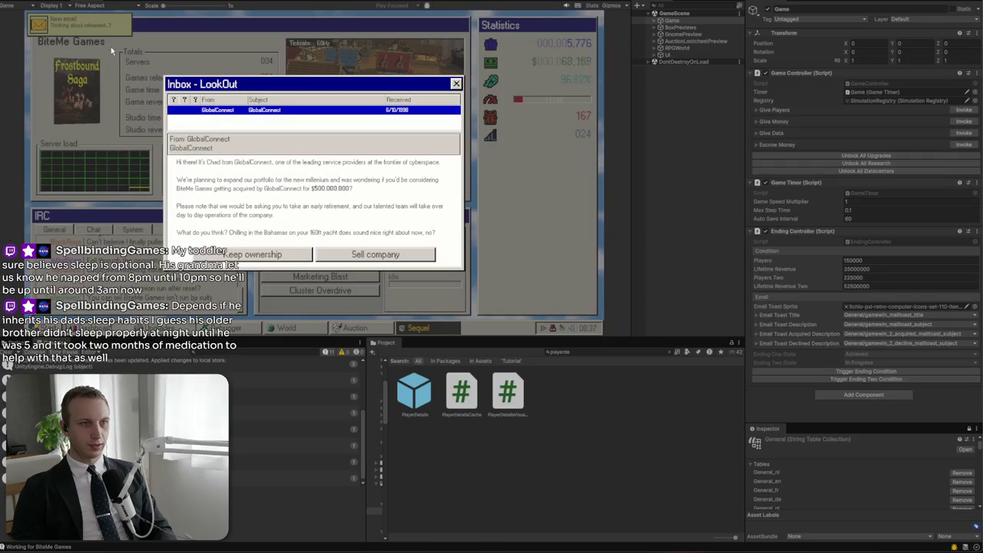
{"action": "left_click", "coordinate": [456, 83]}
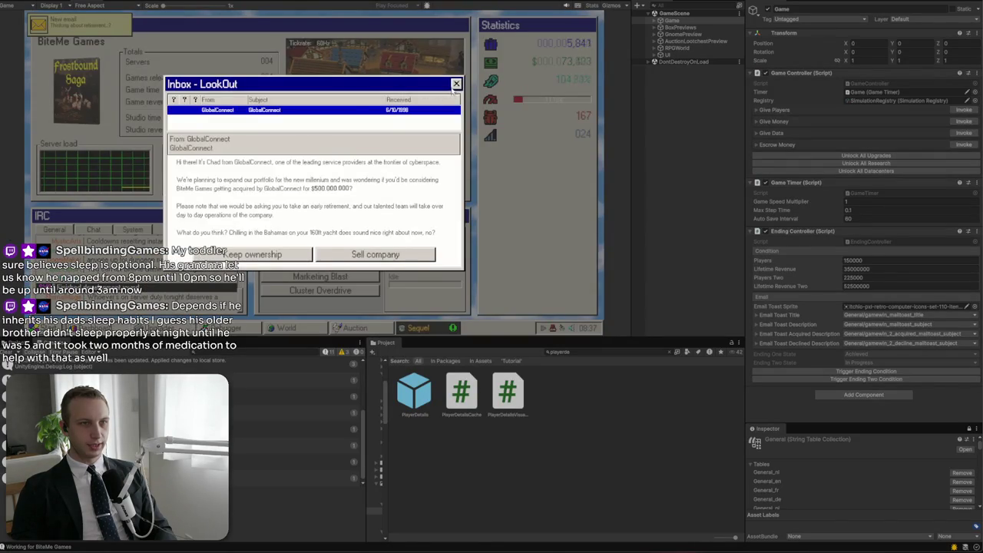
{"action": "left_click", "coordinate": [456, 83]}
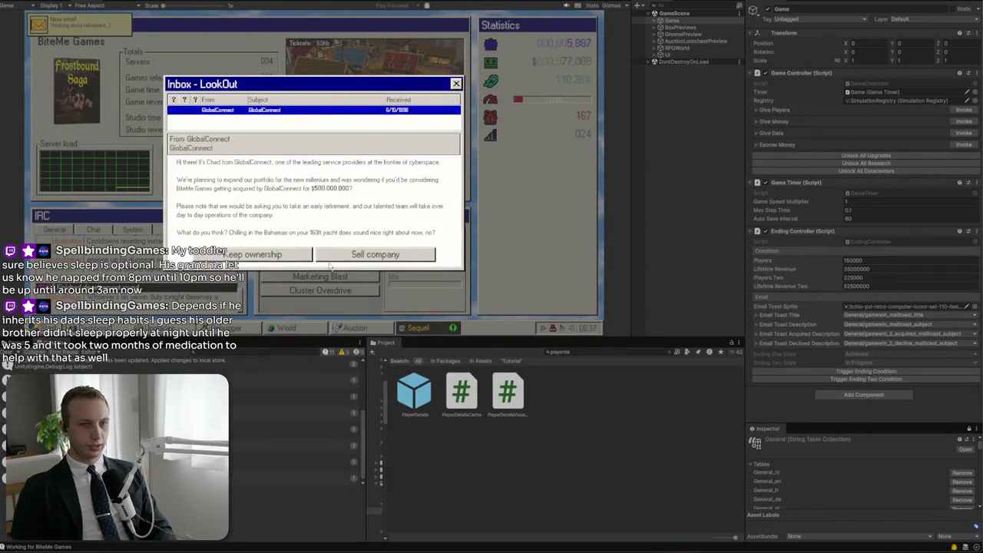
{"action": "left_click", "coordinate": [358, 256]}
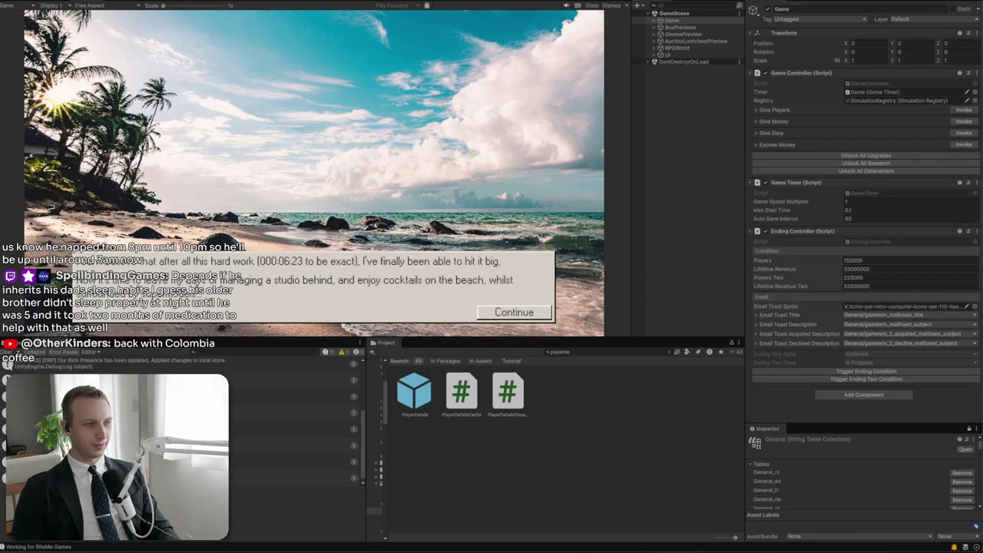
Continue past the beach ending, turn on the CRT effect, and load the BiteMe Games save
{"action": "left_click", "coordinate": [485, 313]}
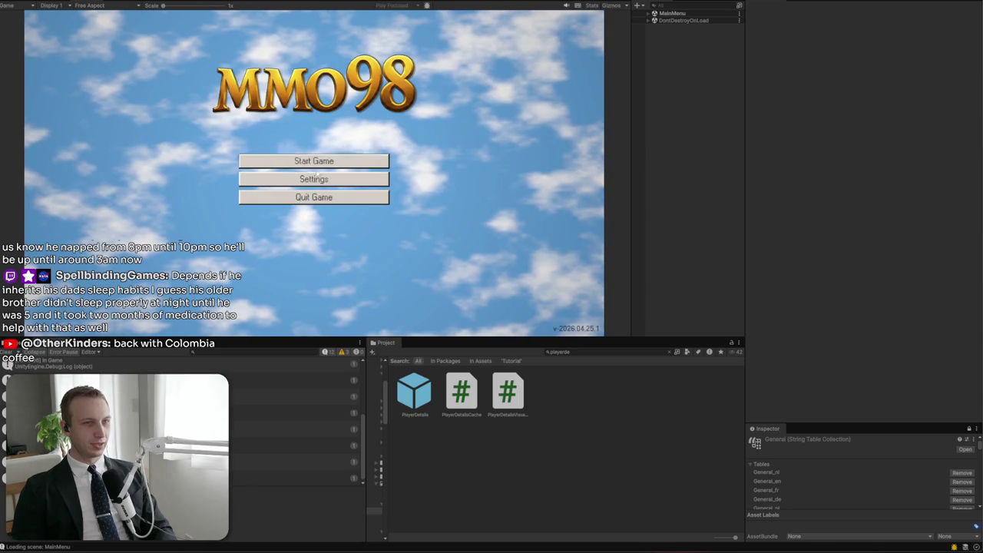
{"action": "left_click", "coordinate": [310, 180]}
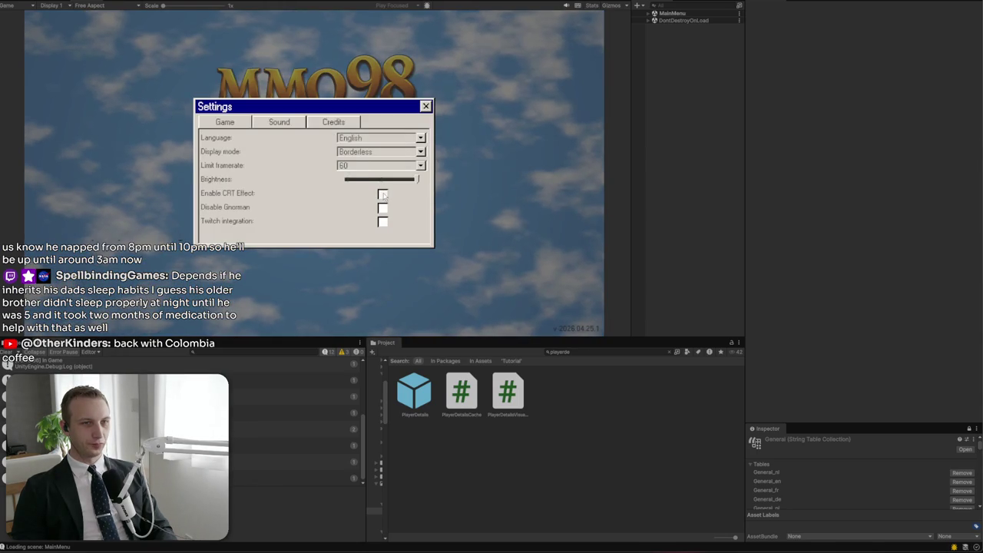
{"action": "left_click", "coordinate": [382, 195]}
{"action": "left_click", "coordinate": [426, 106]}
{"action": "left_click", "coordinate": [317, 158]}
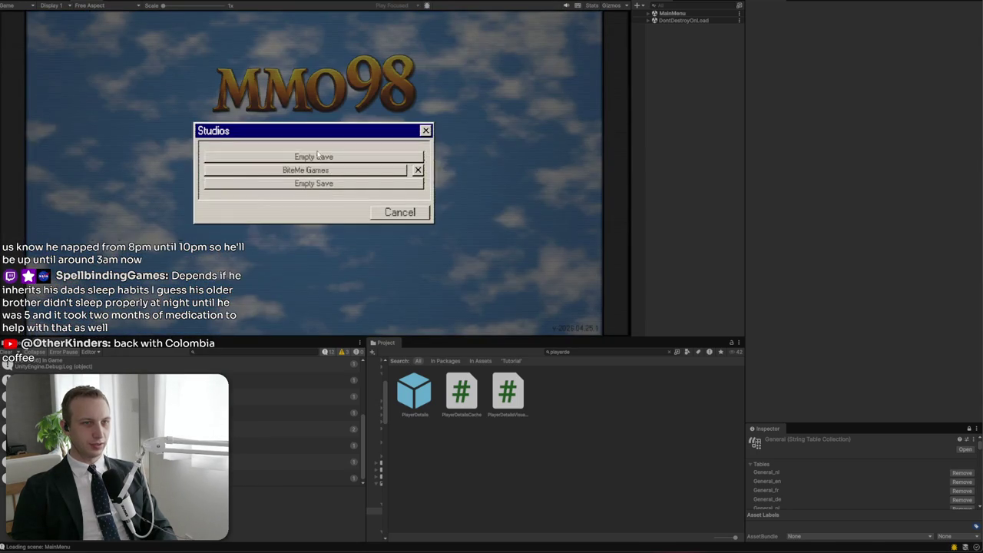
{"action": "left_click", "coordinate": [318, 169]}
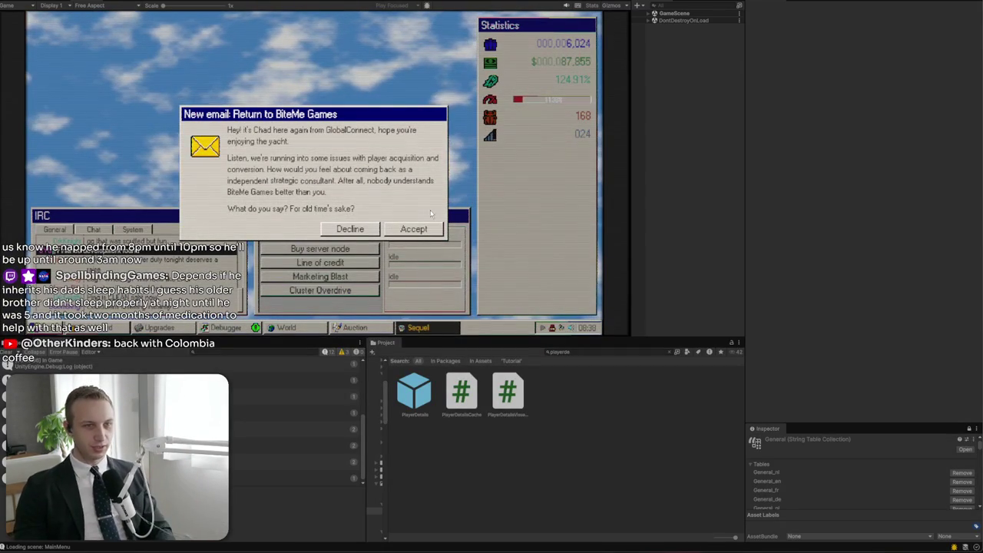
Accept the ownership email, trigger the second ending condition, and open the new 'Regaining ownership?' email
{"action": "left_click", "coordinate": [413, 232]}
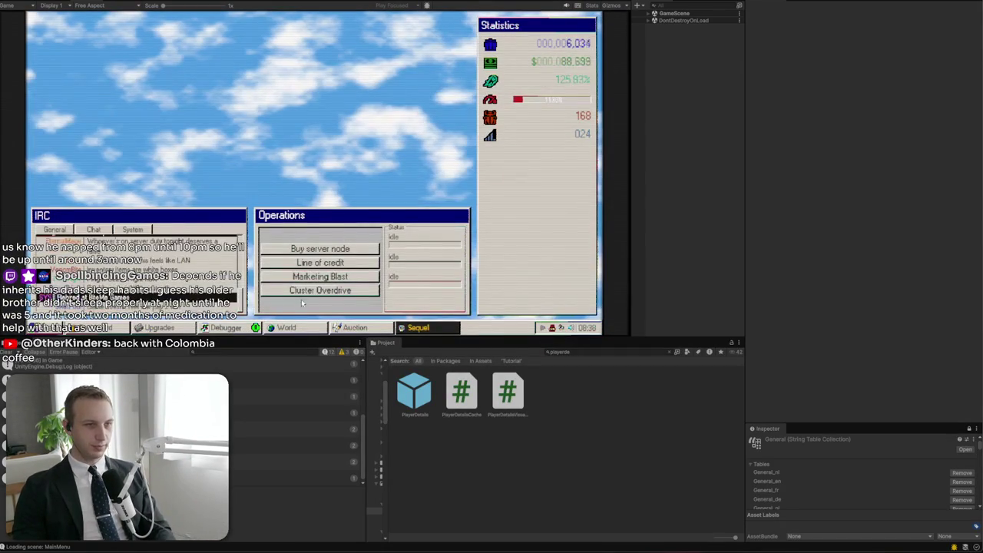
{"action": "left_click", "coordinate": [648, 13]}
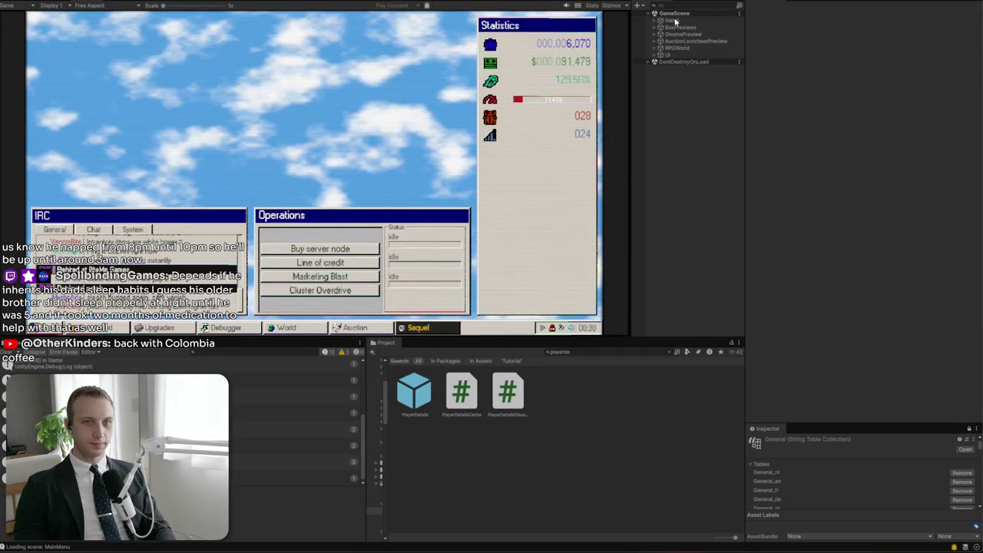
{"action": "left_click", "coordinate": [666, 20]}
{"action": "left_click", "coordinate": [864, 378]}
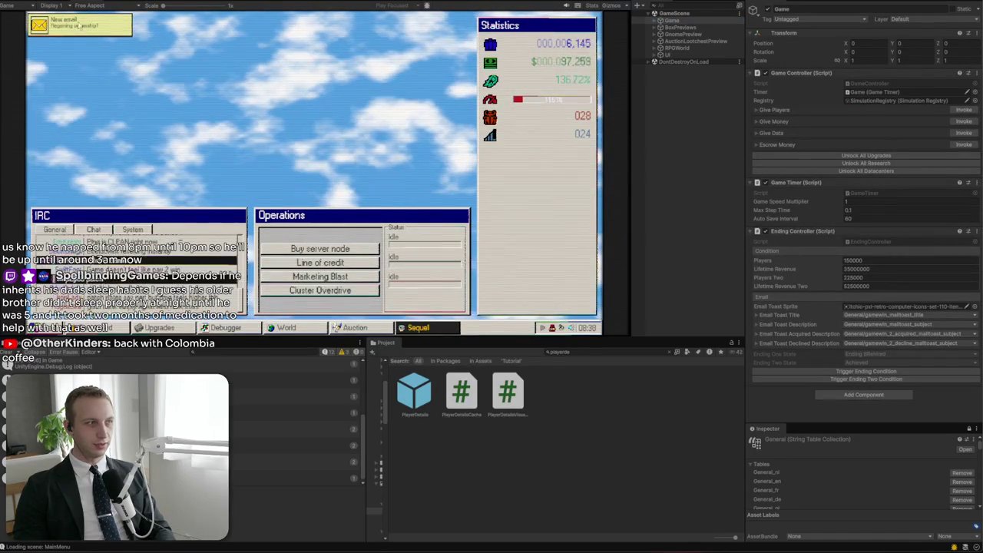
{"action": "left_click", "coordinate": [78, 26]}
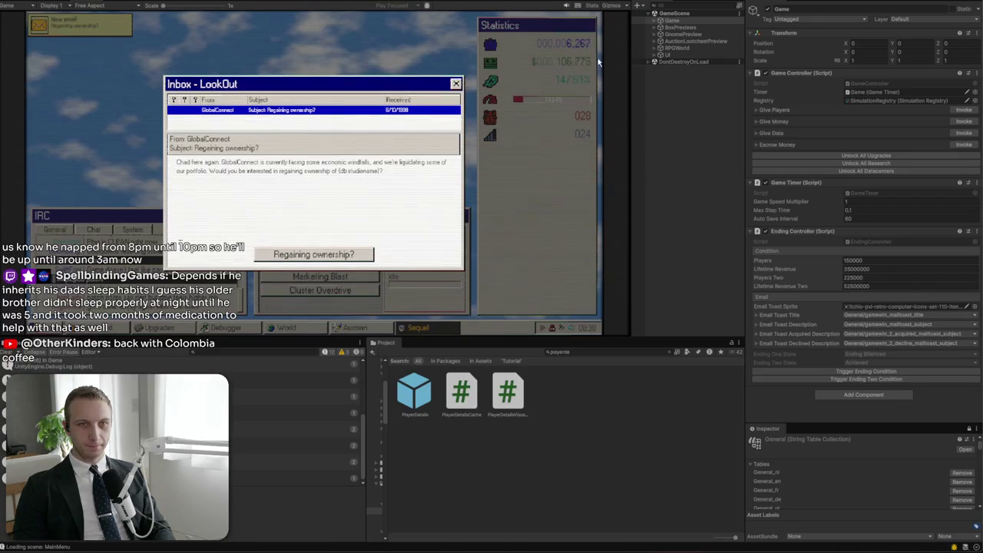
{"action": "left_click", "coordinate": [659, 21]}
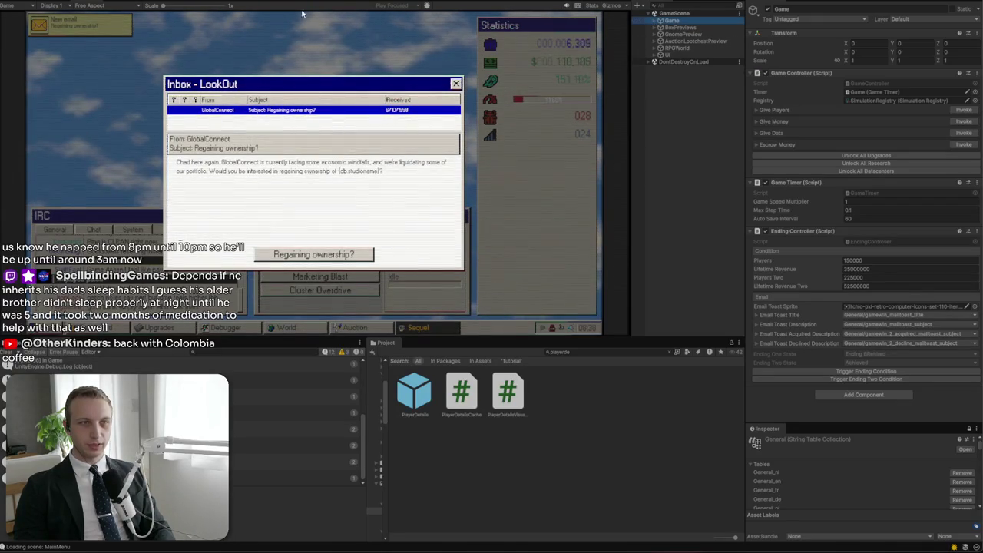
{"action": "key", "text": "ctrl+1"}
Select the popup's Regain reply button and toggle its navigation lines on and off
{"action": "left_click", "coordinate": [255, 186]}
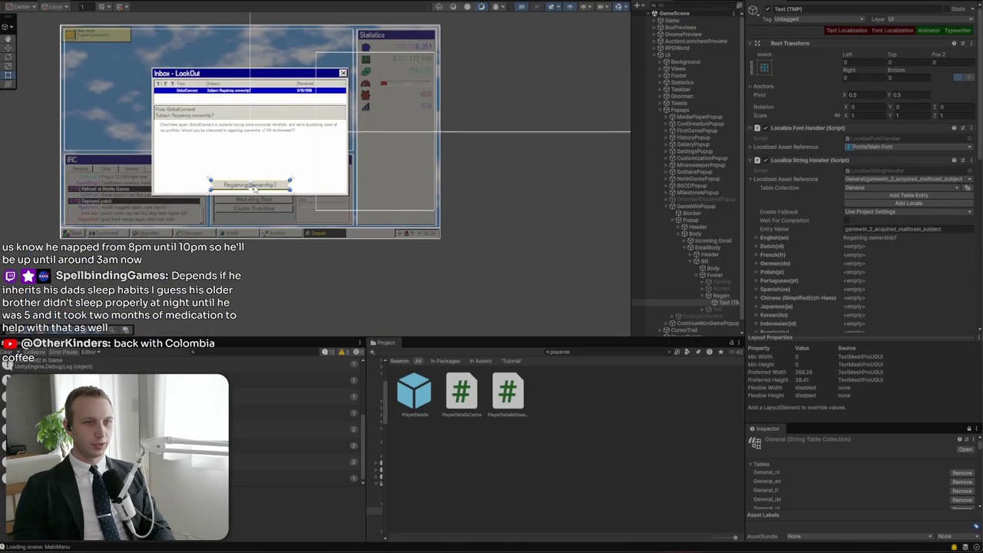
{"action": "left_click", "coordinate": [726, 297]}
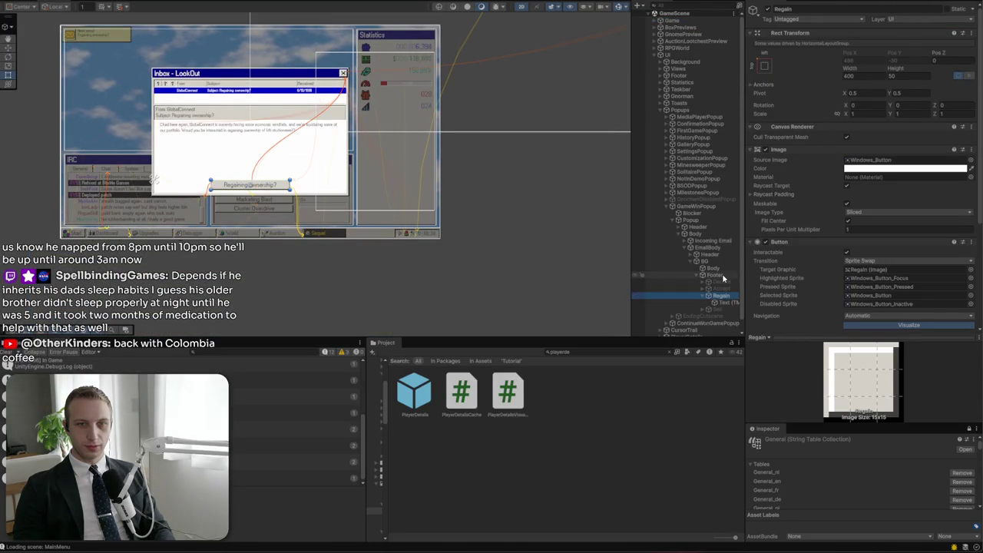
{"action": "left_click", "coordinate": [722, 303]}
{"action": "left_click", "coordinate": [715, 297]}
{"action": "left_click", "coordinate": [719, 282]}
{"action": "left_click", "coordinate": [718, 296]}
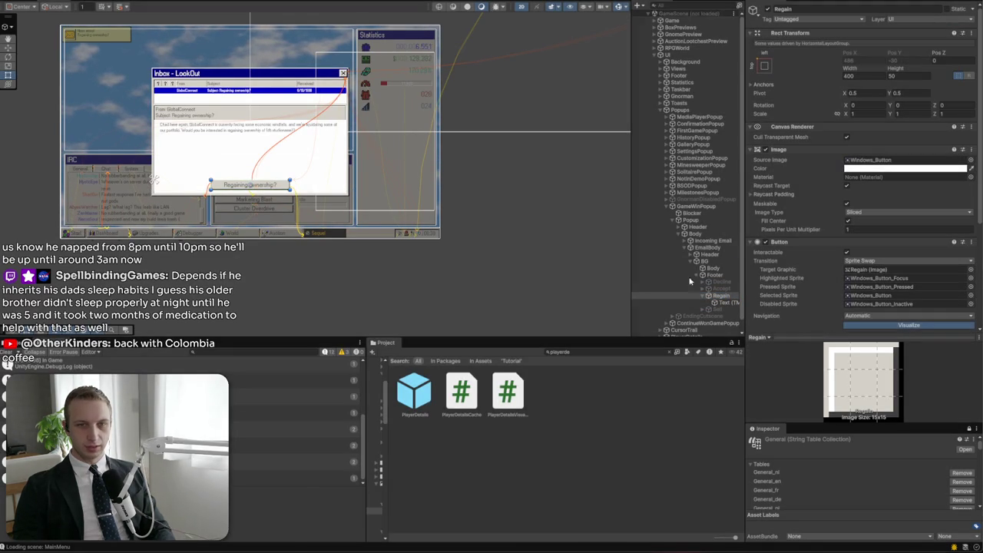
Search the Project assets for 'eail'
{"action": "left_click", "coordinate": [635, 354]}
{"action": "type", "text": "e"}
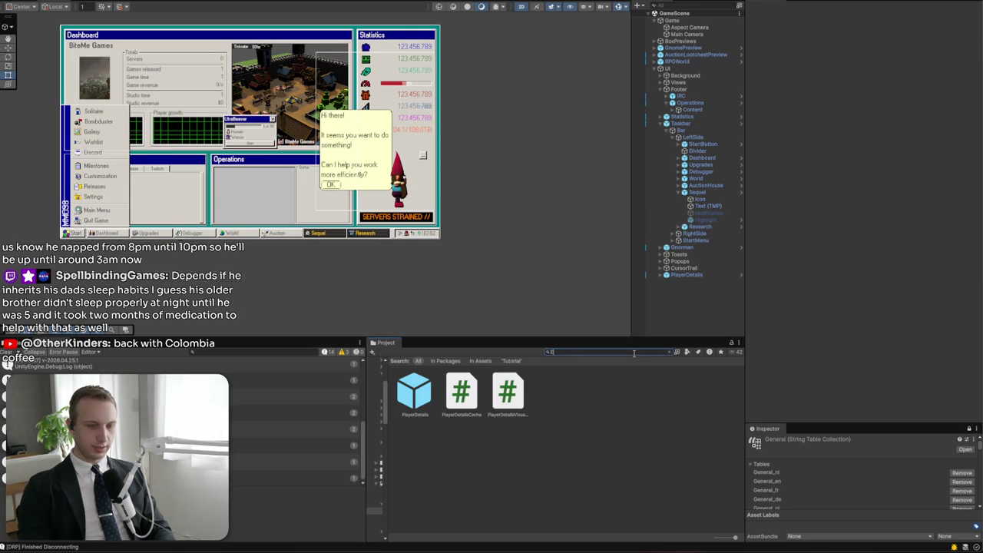
{"action": "type", "text": "mail"}
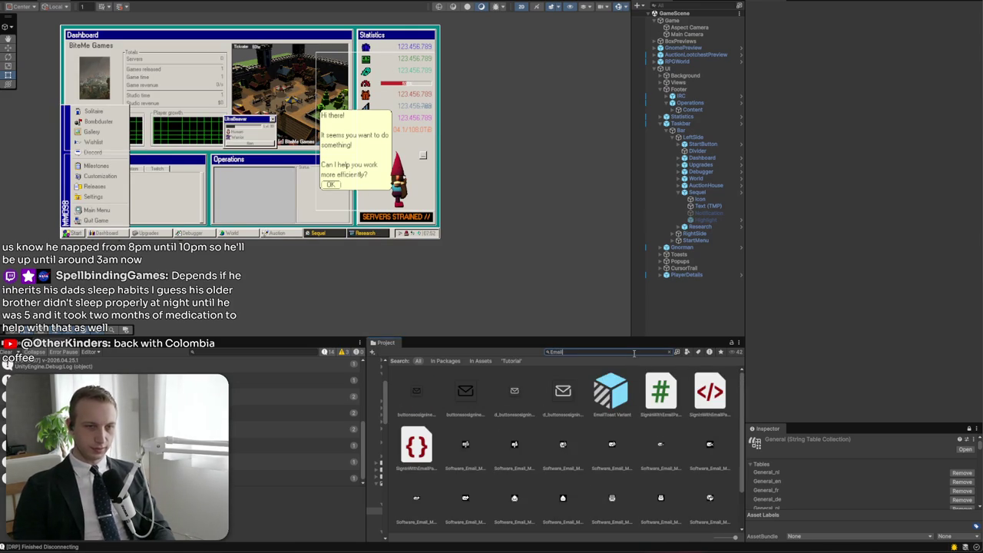
{"action": "scroll", "coordinate": [589, 408], "scroll_direction": "down", "scroll_amount": 1}
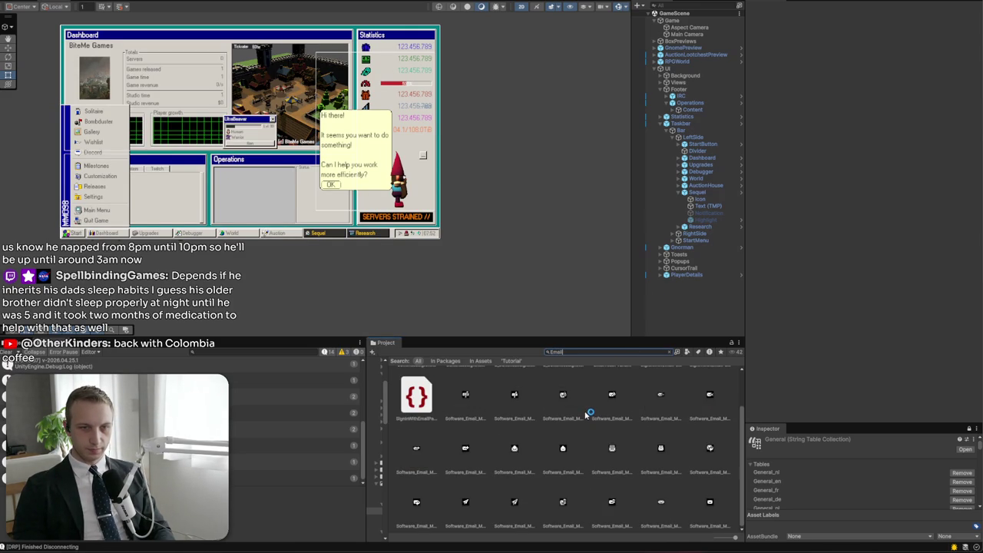
{"action": "scroll", "coordinate": [588, 408], "scroll_direction": "up", "scroll_amount": 1}
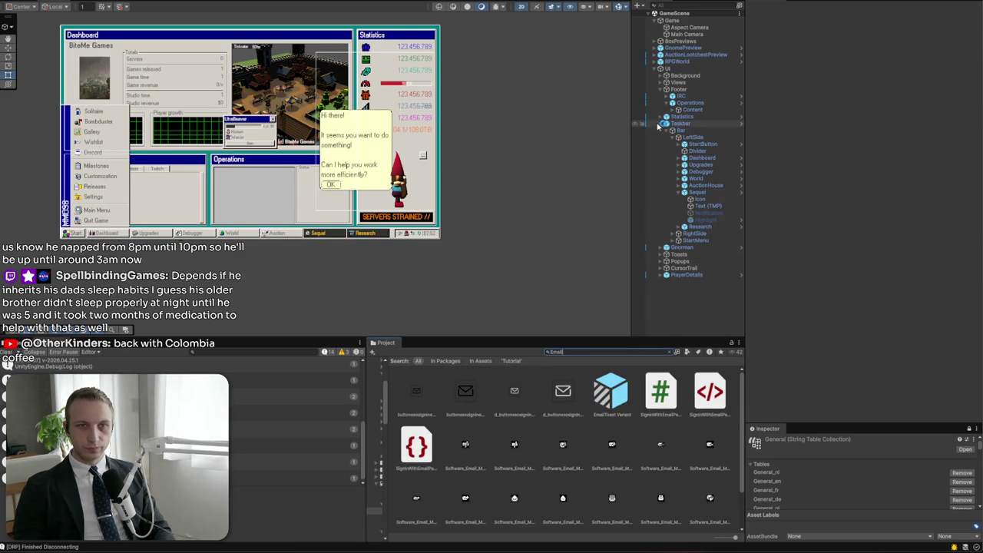
Expand the Popups group and open the GameWinPopup prefab for editing
{"action": "left_click", "coordinate": [659, 262]}
{"action": "scroll", "coordinate": [691, 299], "scroll_direction": "down", "scroll_amount": 3}
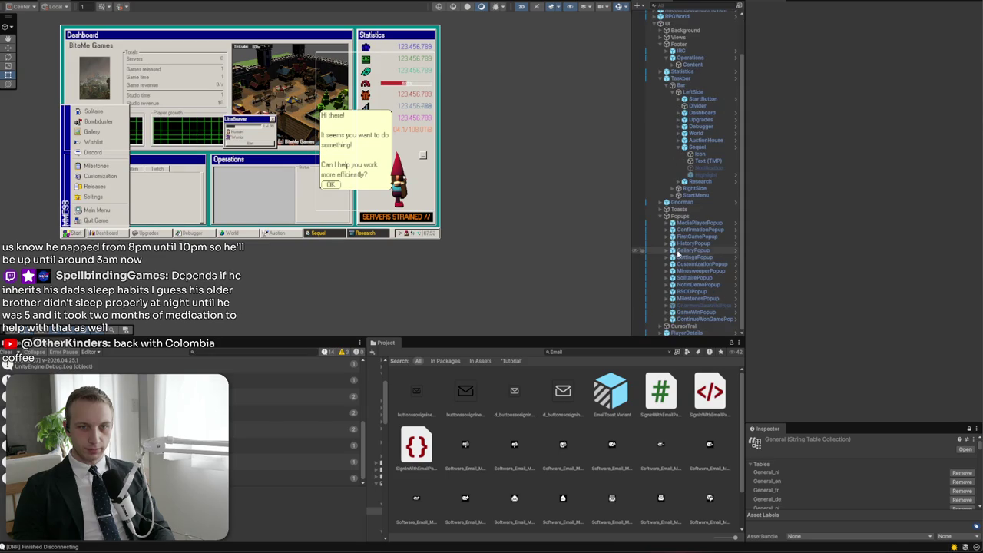
{"action": "left_click", "coordinate": [667, 312]}
{"action": "left_click", "coordinate": [693, 292]}
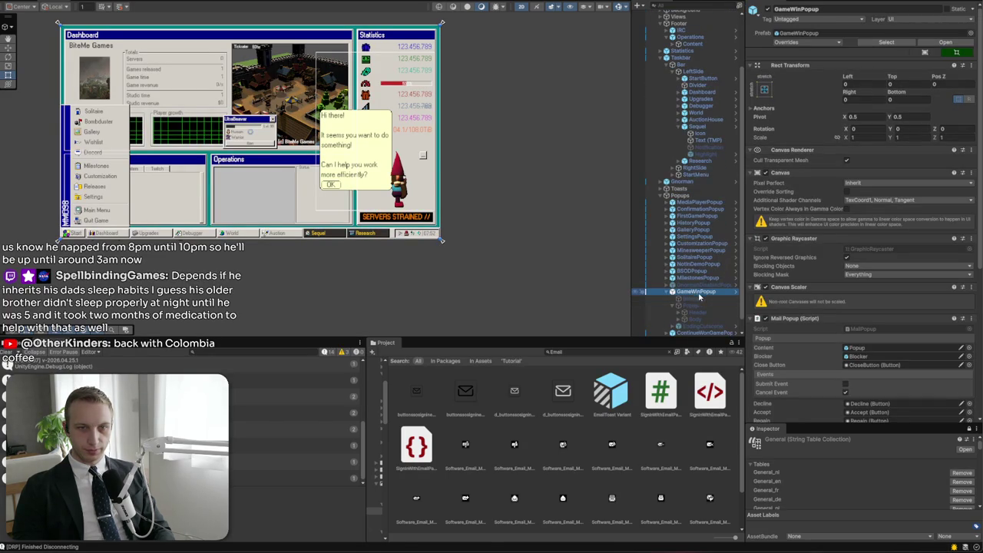
{"action": "double_click", "coordinate": [696, 293]}
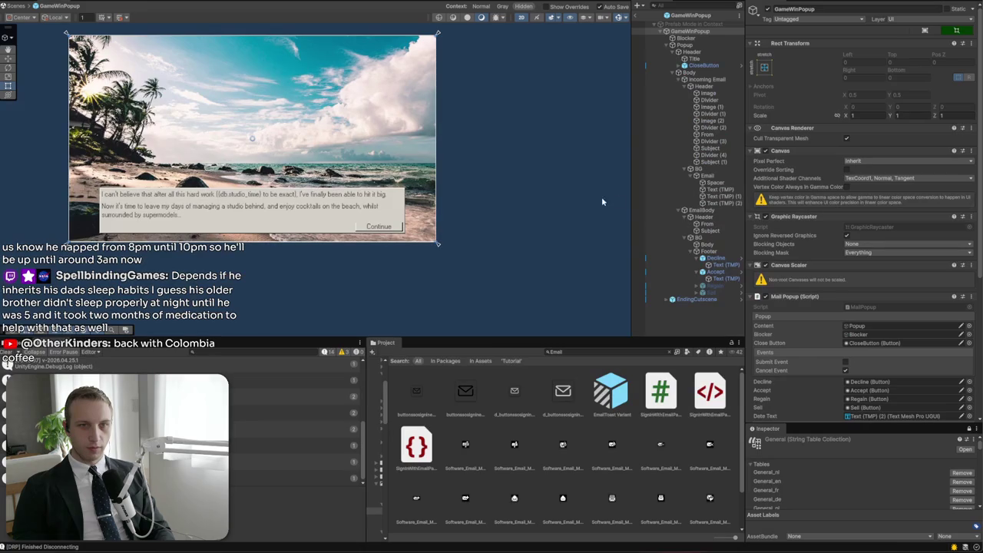
Inspect the popup's Header, Subject (1) and Sell button, then select the Regain button's Text (TMP) label
{"action": "left_click", "coordinate": [702, 86]}
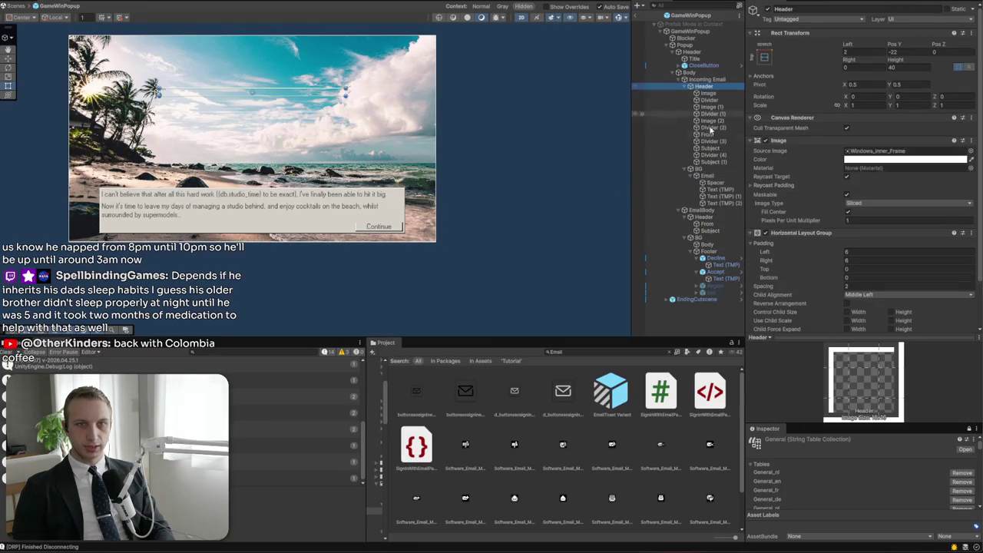
{"action": "left_click", "coordinate": [711, 162]}
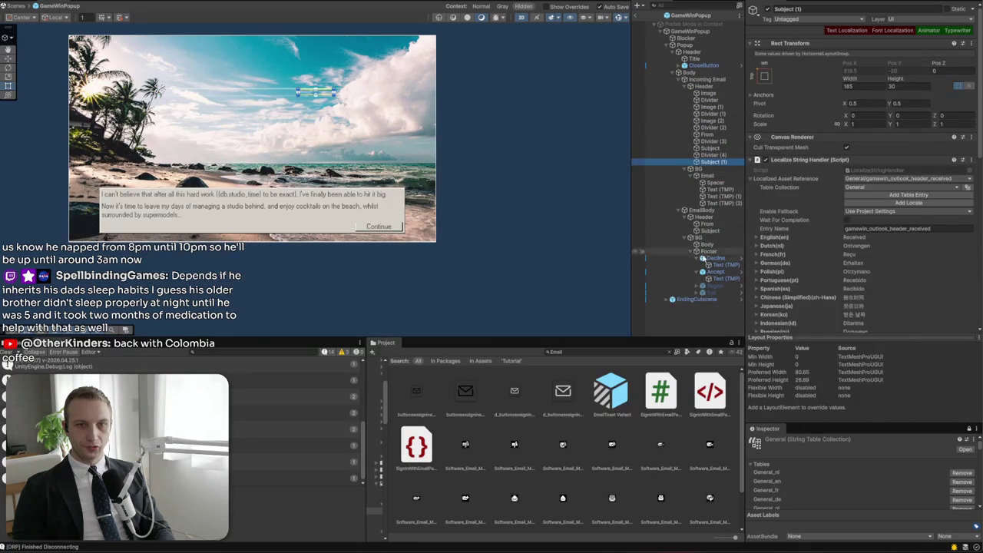
{"action": "left_click", "coordinate": [711, 292]}
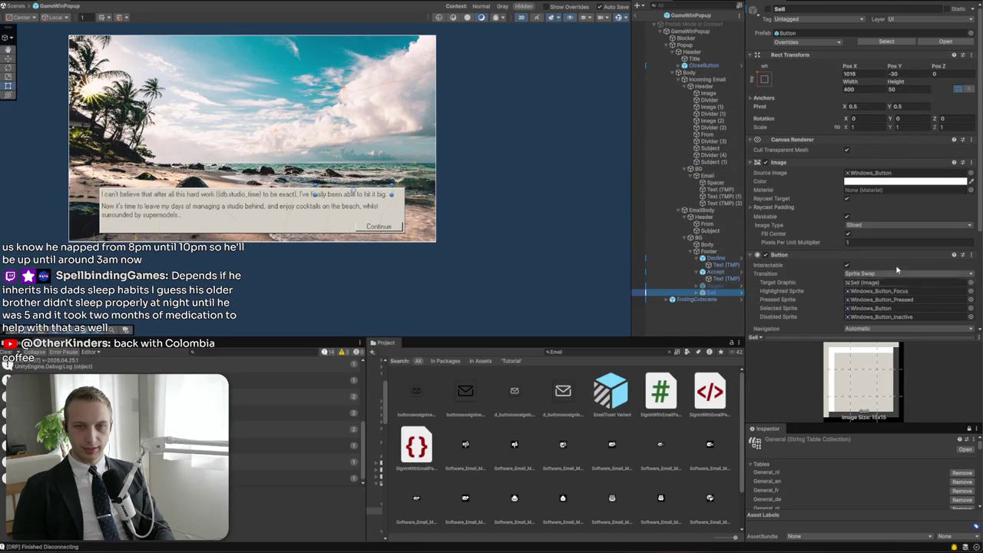
{"action": "scroll", "coordinate": [889, 273], "scroll_direction": "down", "scroll_amount": 5}
{"action": "left_click", "coordinate": [695, 286]}
{"action": "left_click", "coordinate": [718, 293]}
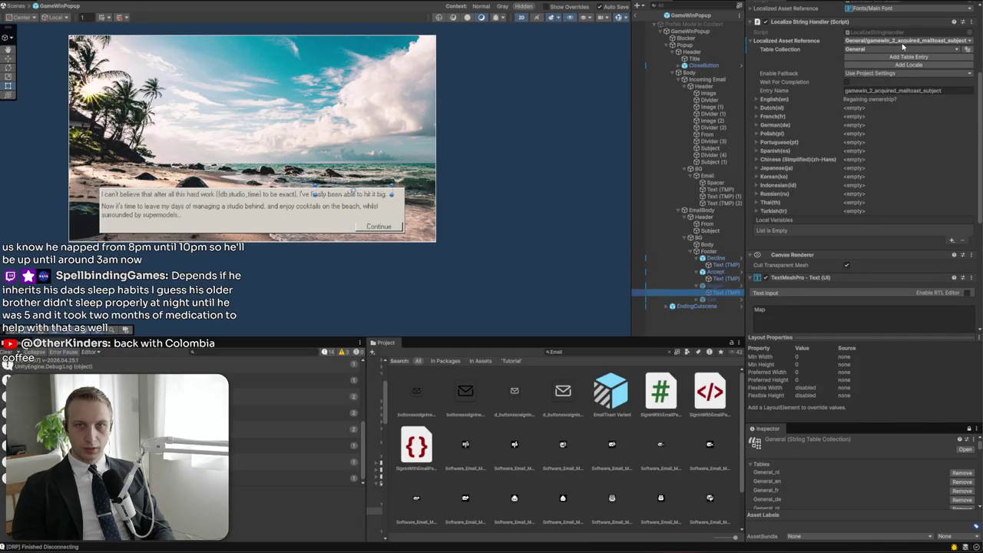
Filter the string table entries to 'gamewin_2' and choose gamewin_2_acquired_option
{"action": "left_click", "coordinate": [902, 41]}
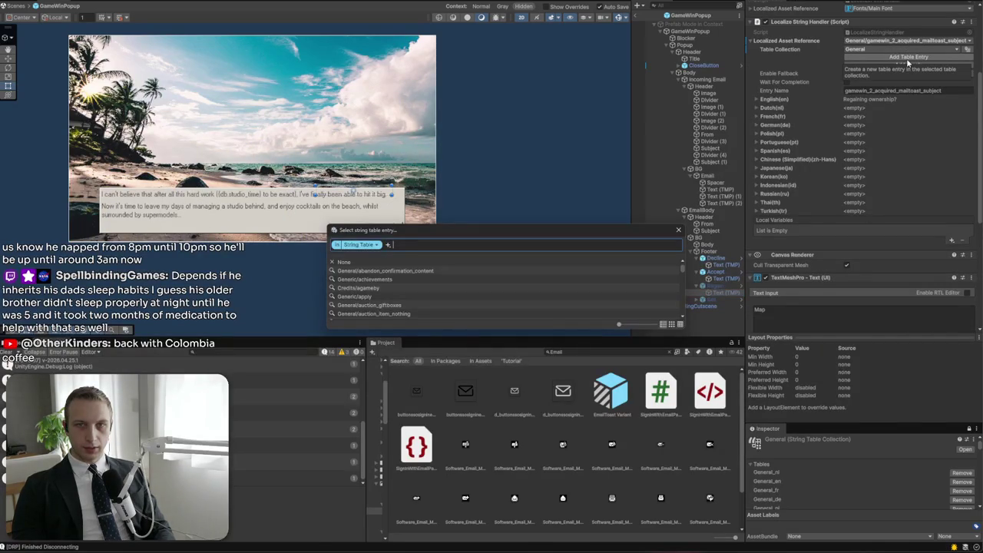
{"action": "type", "text": "gamewin"}
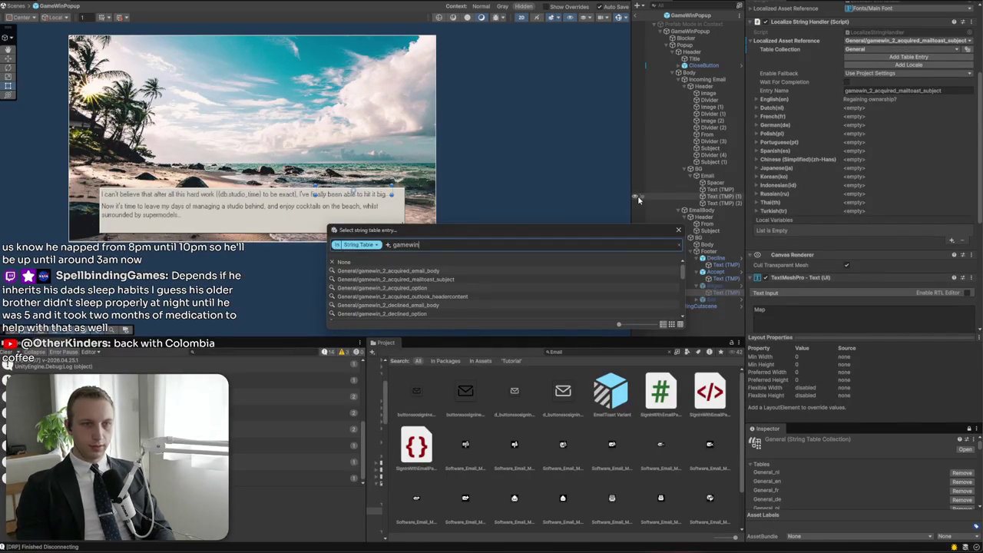
{"action": "scroll", "coordinate": [434, 287], "scroll_direction": "down", "scroll_amount": 2}
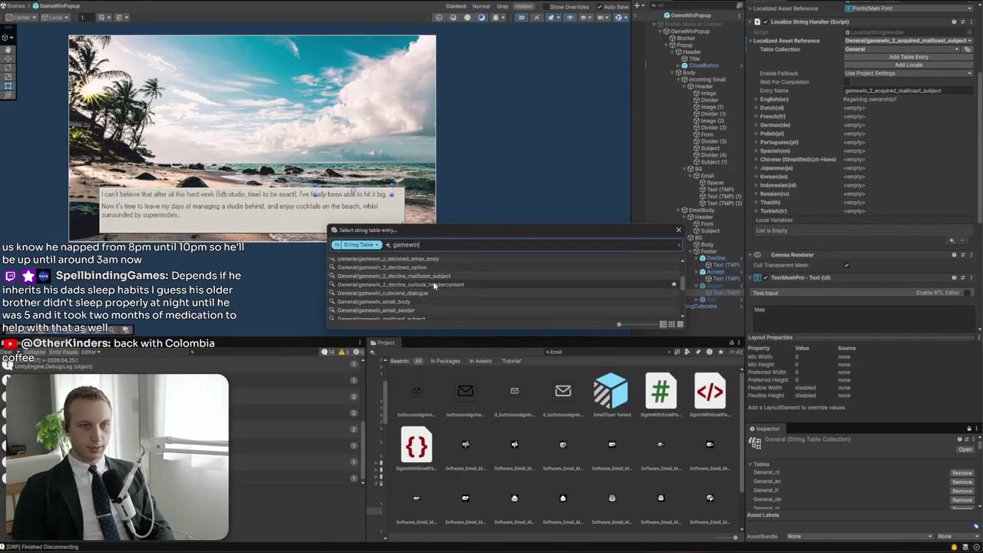
{"action": "scroll", "coordinate": [446, 282], "scroll_direction": "down", "scroll_amount": 3}
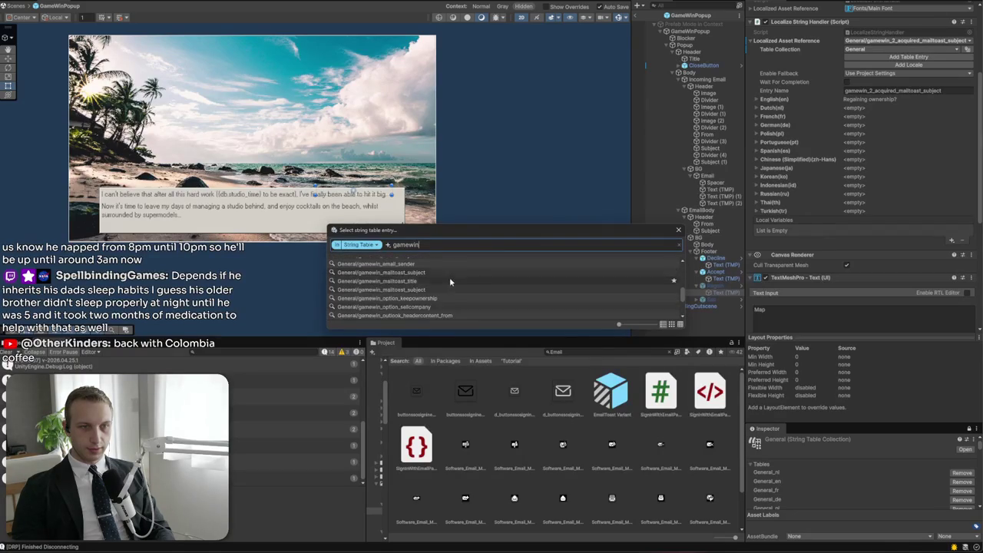
{"action": "scroll", "coordinate": [450, 287], "scroll_direction": "up", "scroll_amount": 5}
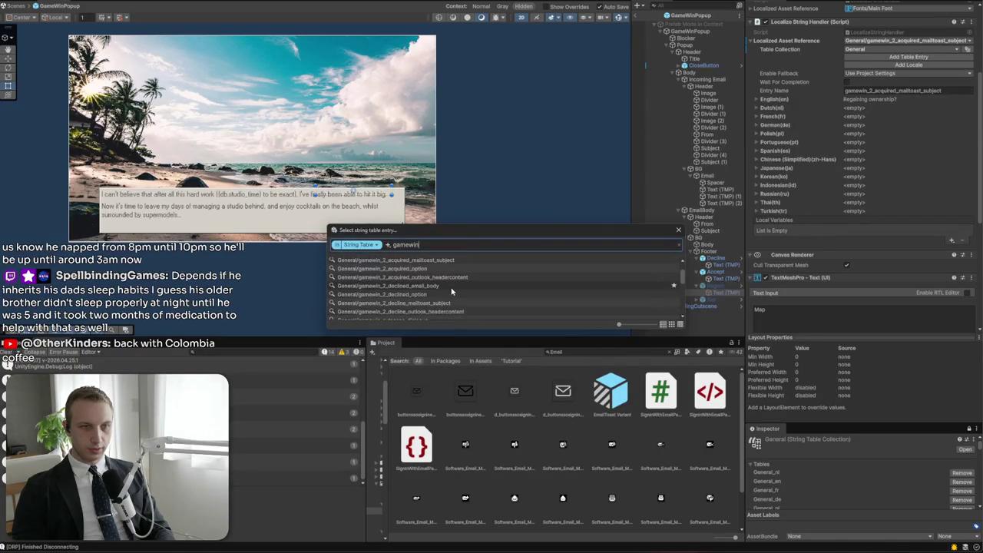
{"action": "type", "text": "_2"}
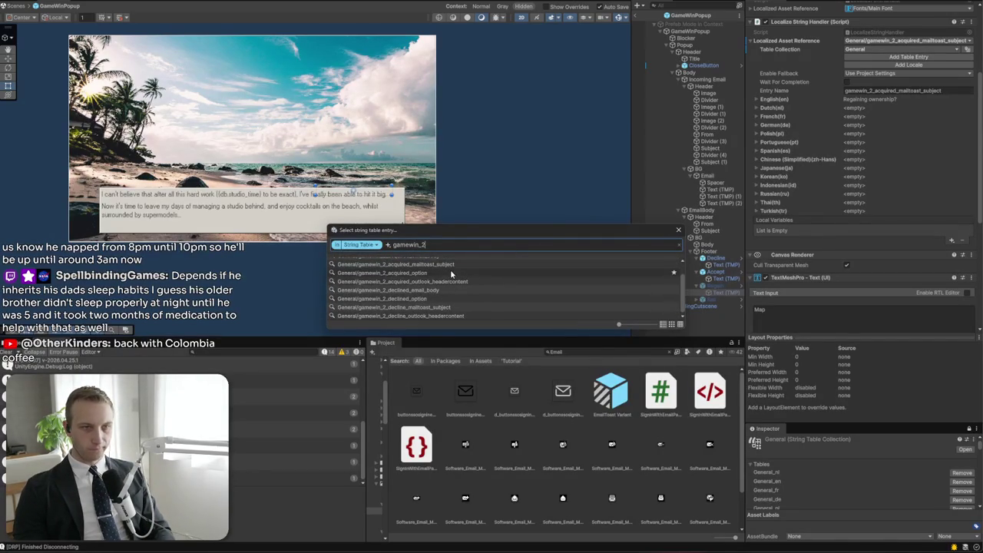
{"action": "left_click_drag", "start_coordinate": [489, 236], "coordinate": [398, 244]}
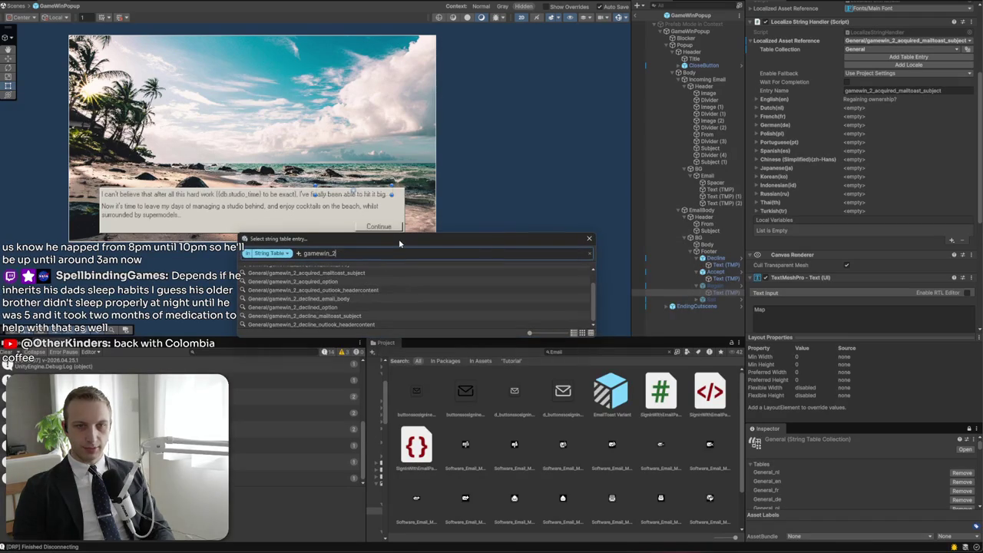
{"action": "left_click", "coordinate": [364, 282]}
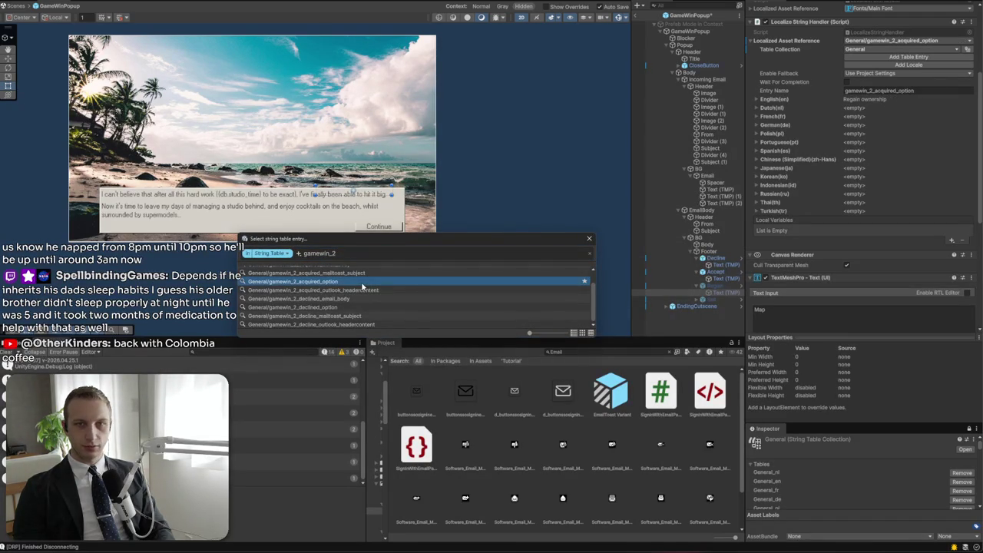
Link the Sell button's label to gamewin_2_declined_option ('Accept buyout') and leave prefab editing
{"action": "double_click", "coordinate": [363, 282]}
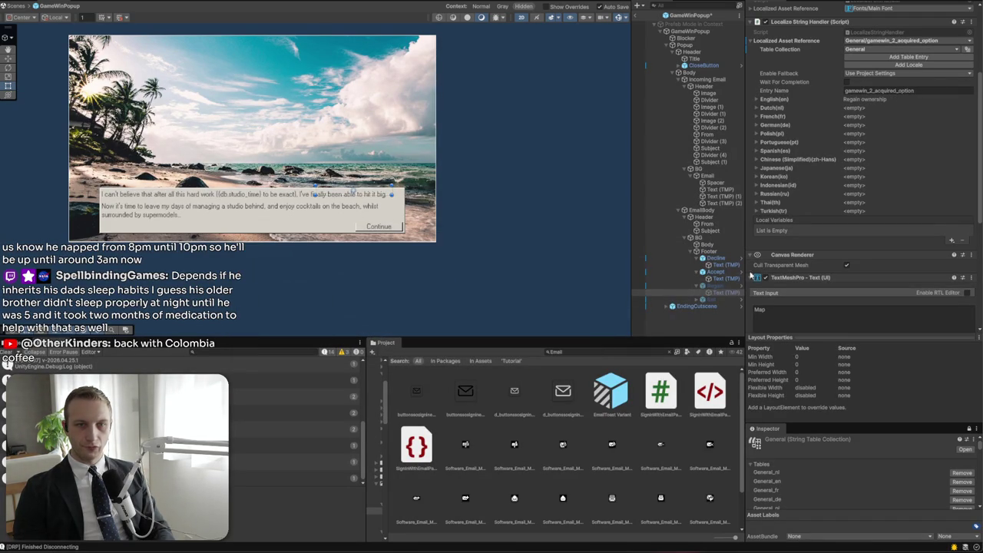
{"action": "left_click", "coordinate": [715, 306]}
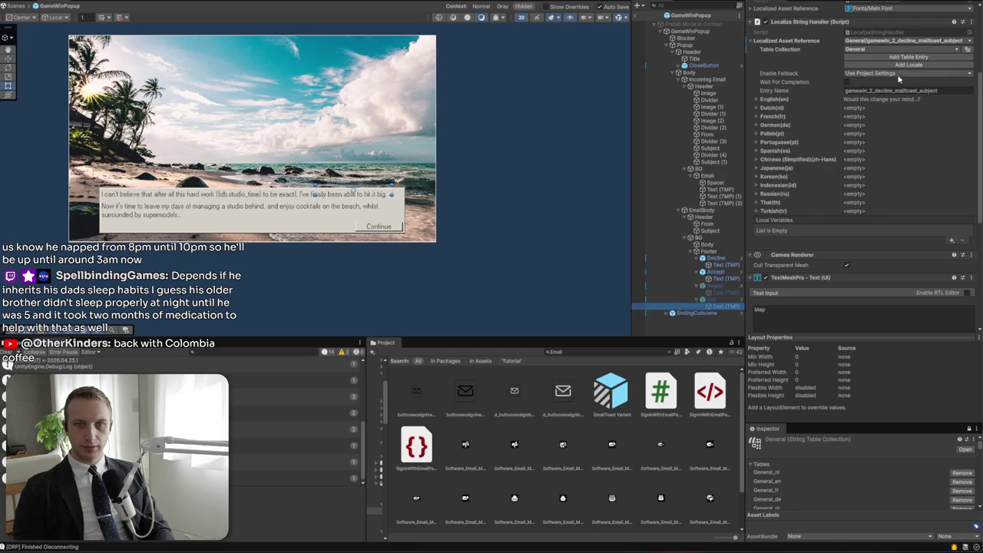
{"action": "left_click", "coordinate": [919, 44]}
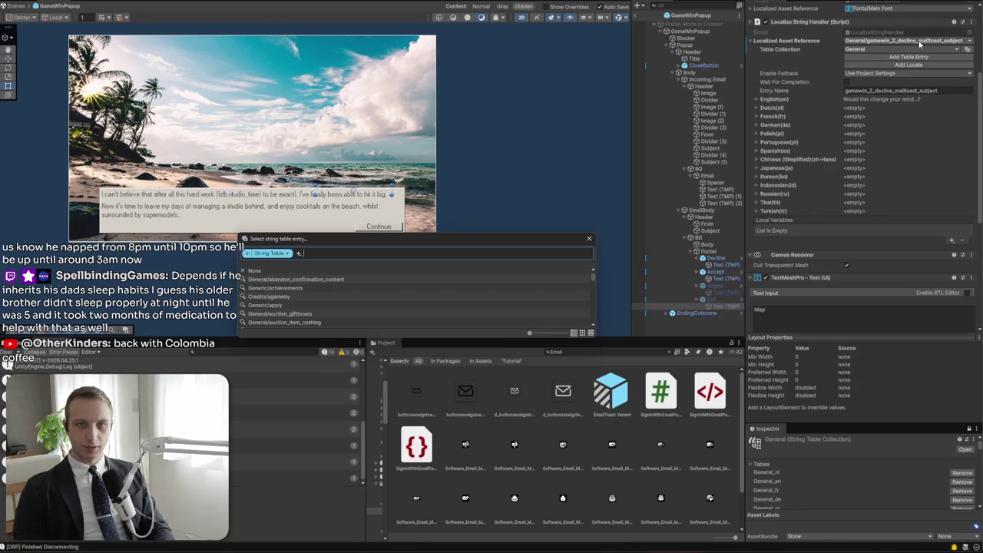
{"action": "type", "text": "ramewin_2_"}
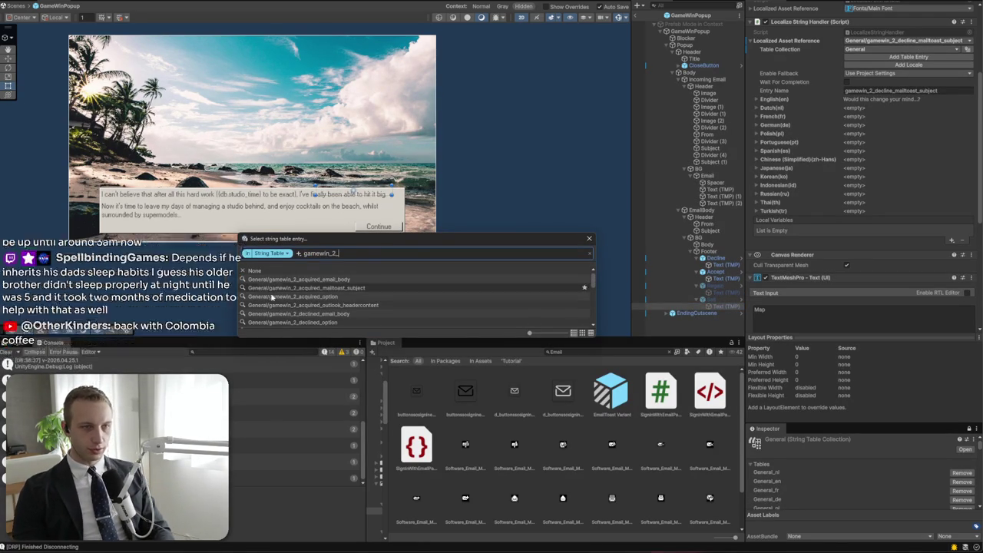
{"action": "scroll", "coordinate": [294, 307], "scroll_direction": "down", "scroll_amount": 2}
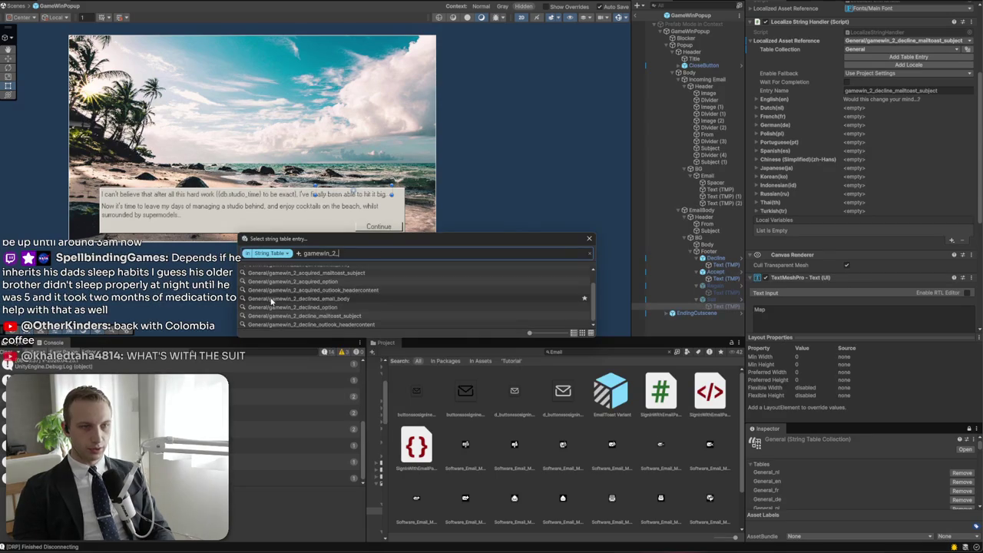
{"action": "left_click", "coordinate": [295, 307]}
{"action": "left_click", "coordinate": [295, 309]}
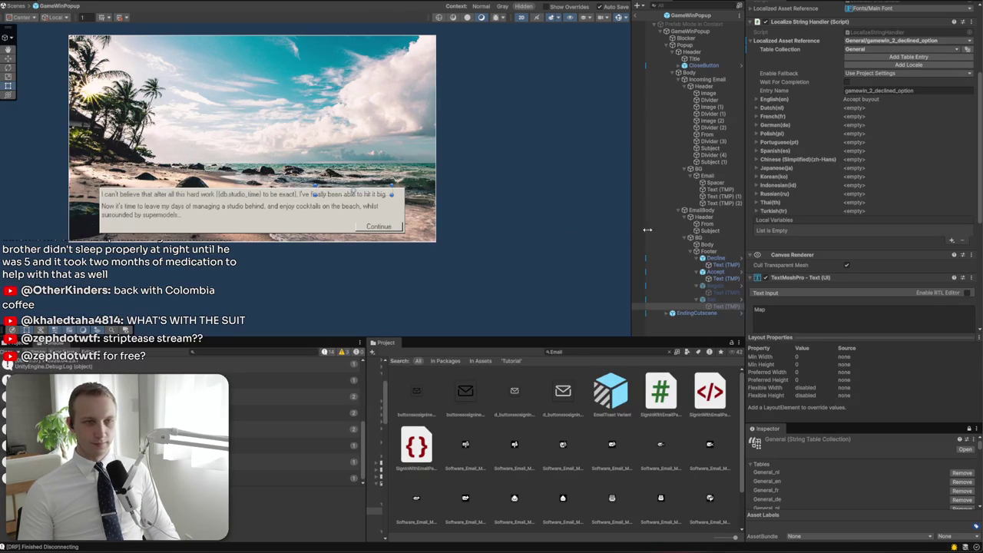
{"action": "left_click", "coordinate": [642, 15]}
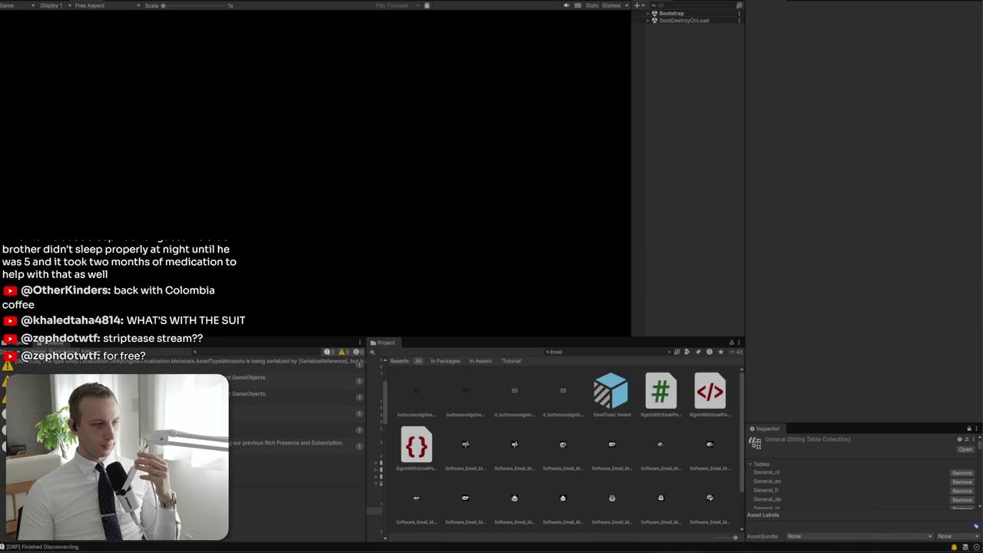
Delete the unfinished last line of the Notepad notes and return to the running game
{"action": "key", "text": "alt+Tab"}
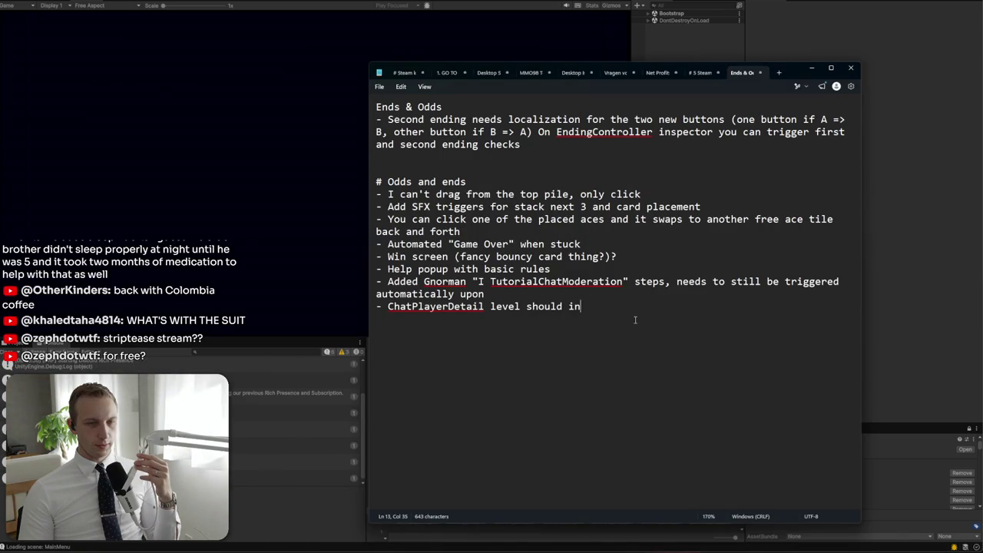
{"action": "left_click_drag", "start_coordinate": [377, 306], "coordinate": [581, 307]}
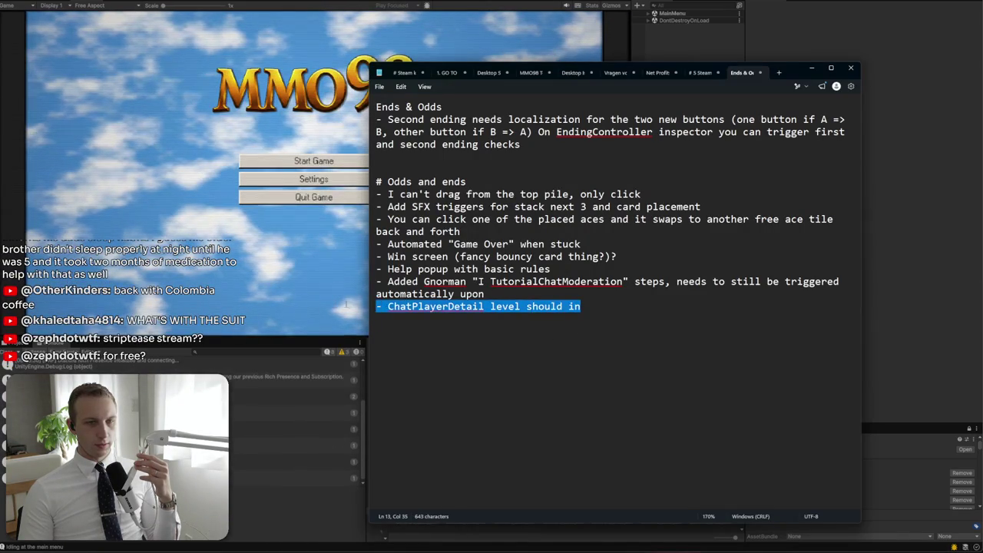
{"action": "key", "text": "BackSpace"}
{"action": "key", "text": "alt+Tab"}
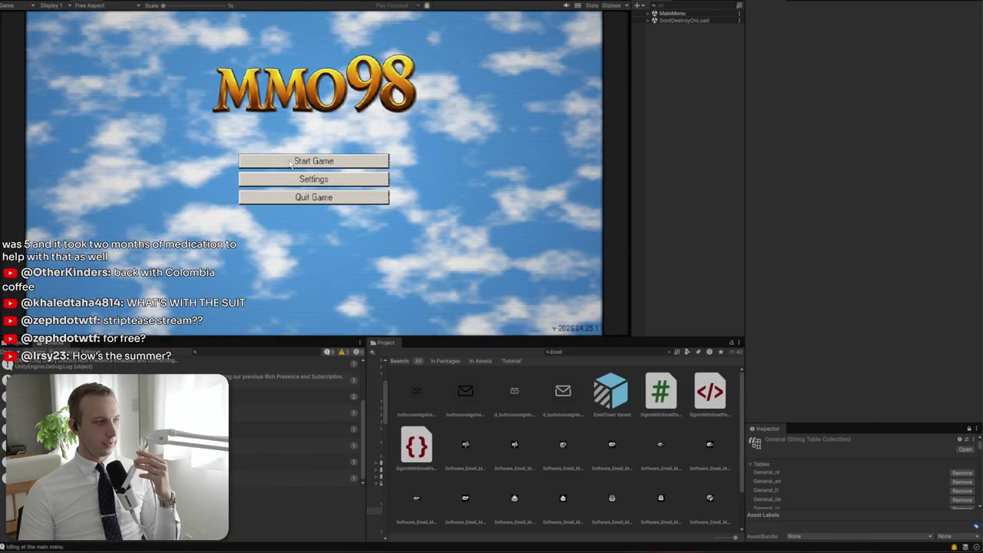
Start the game, load the BiteMe Games save, and open the new inbox email
{"action": "left_click", "coordinate": [291, 162]}
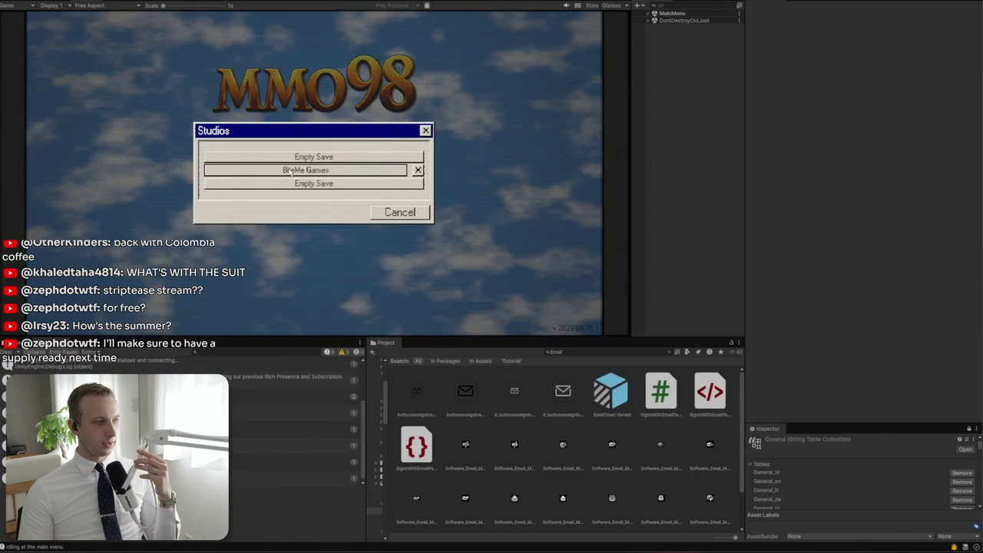
{"action": "left_click", "coordinate": [287, 178]}
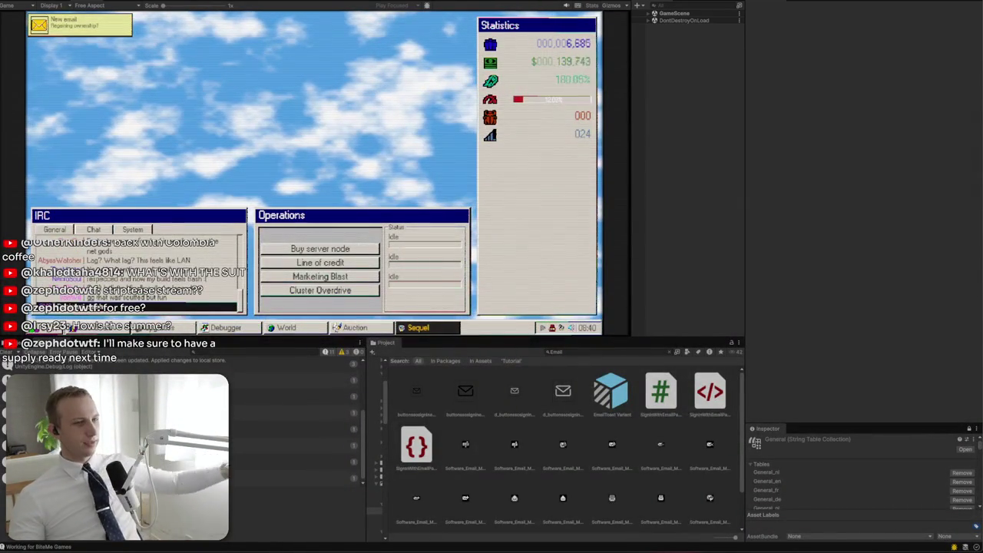
{"action": "left_click", "coordinate": [80, 25]}
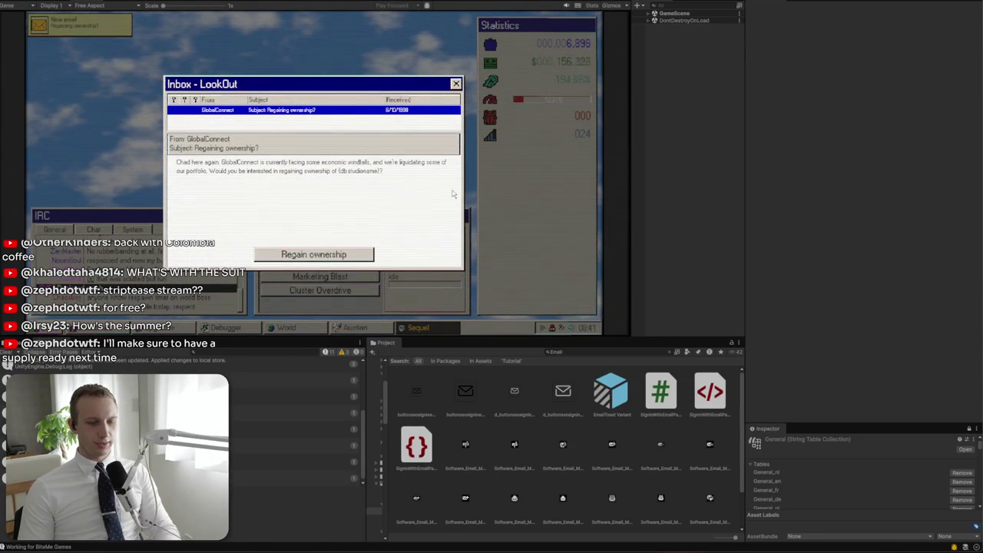
{"action": "key", "text": "ctrl+shift+F7"}
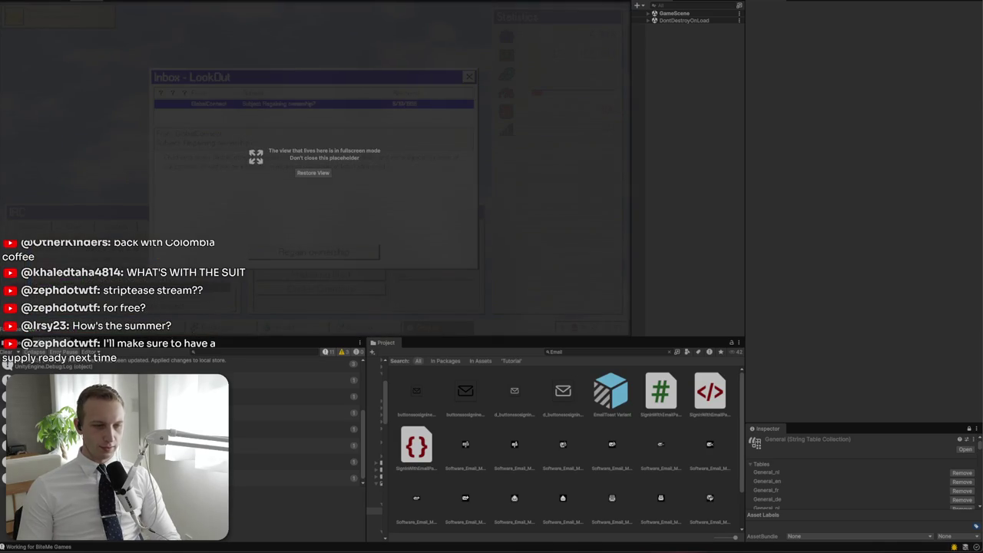
{"action": "key", "text": "ctrl+shift+F7"}
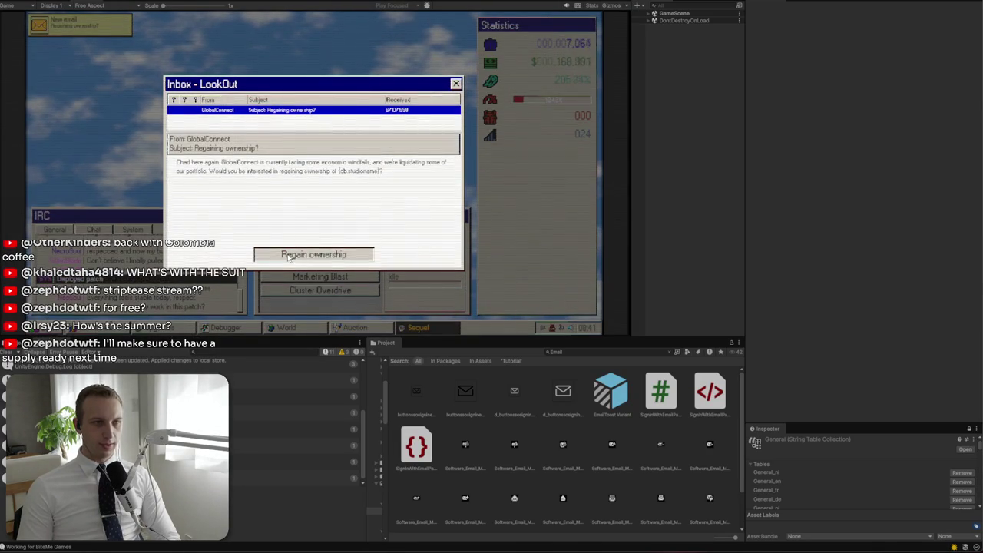
Accept the offer to regain ownership, check two chat players' detail cards, then stop the game
{"action": "left_click", "coordinate": [288, 256]}
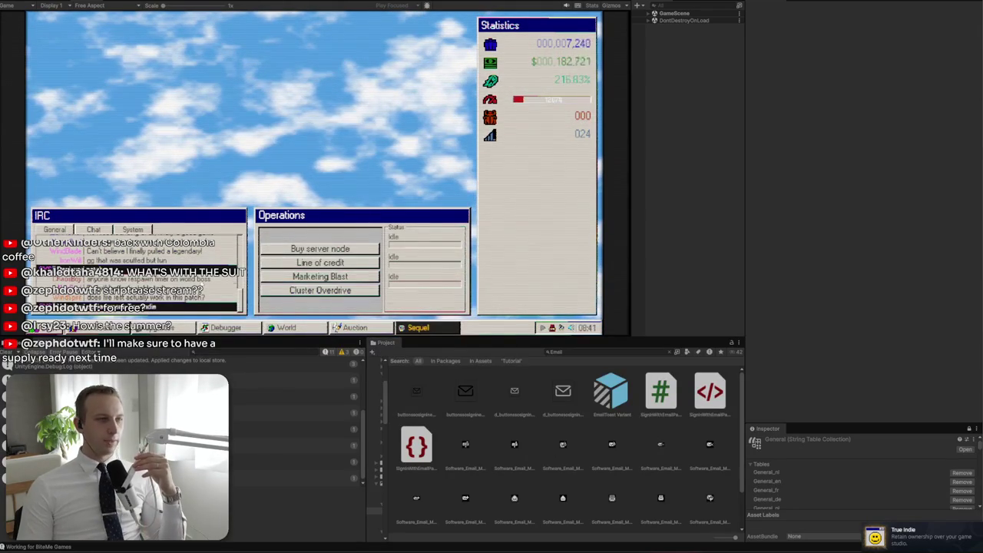
{"action": "left_click", "coordinate": [182, 301]}
{"action": "left_click", "coordinate": [227, 326]}
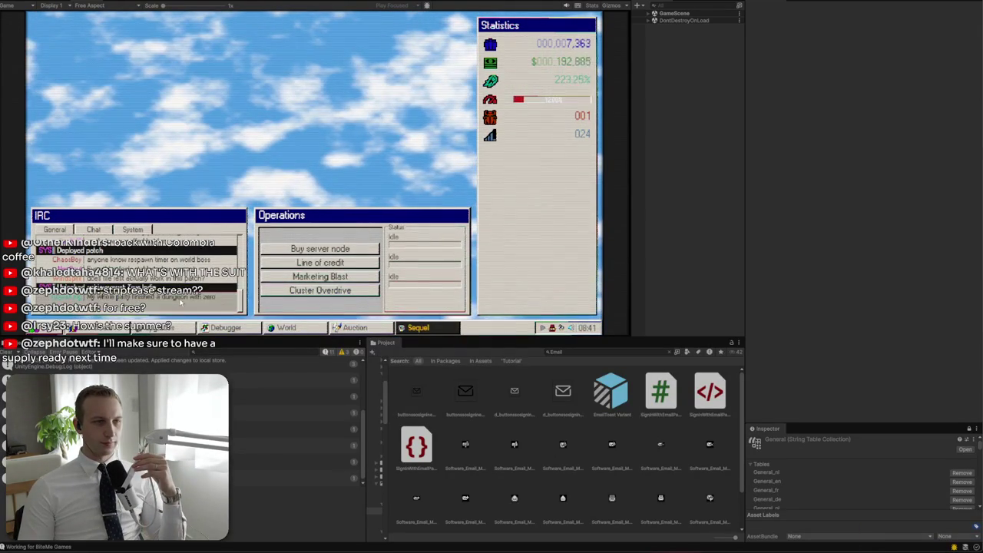
{"action": "left_click", "coordinate": [187, 307]}
{"action": "left_click", "coordinate": [282, 177]}
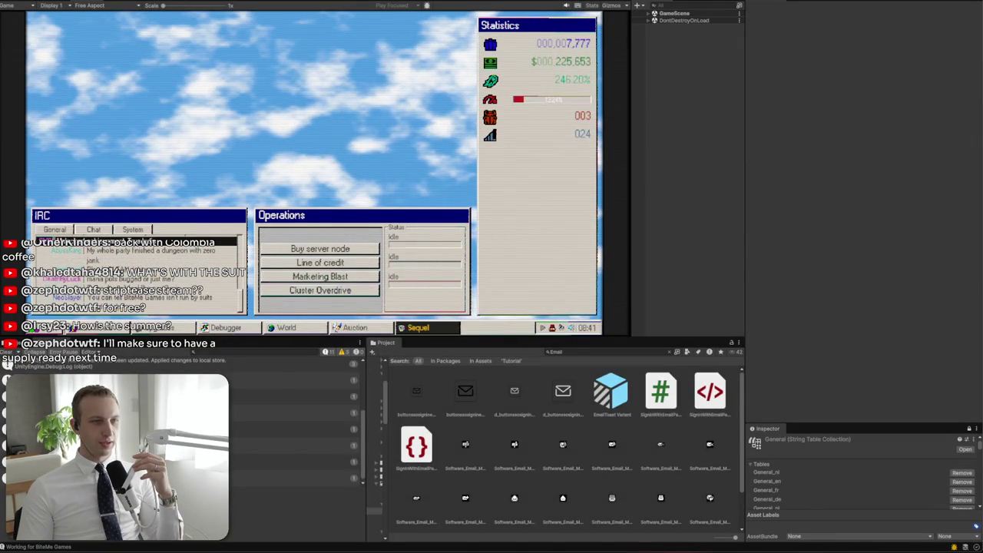
{"action": "key", "text": "ctrl+p"}
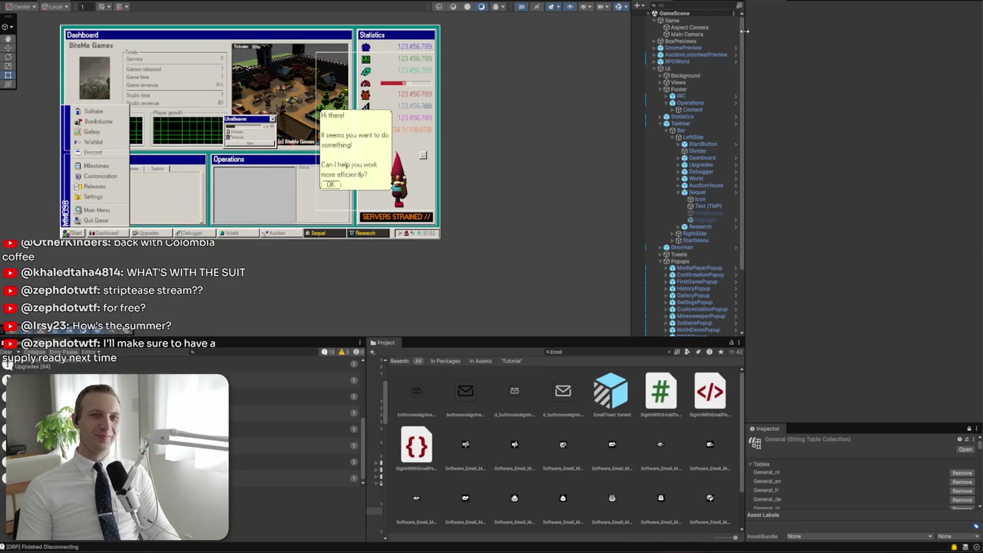
Set the Ending Controller's Lifetime Revenue Two to 50000000 and Players Two to 200000
{"action": "left_click", "coordinate": [673, 20]}
{"action": "scroll", "coordinate": [845, 292], "scroll_direction": "down", "scroll_amount": 1}
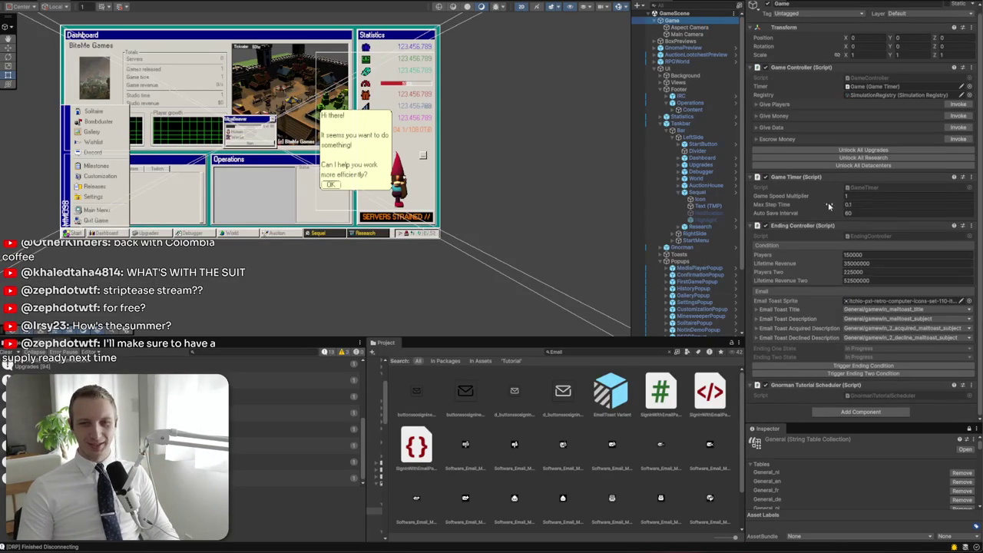
{"action": "left_click", "coordinate": [876, 281]}
{"action": "type", "text": "5000"}
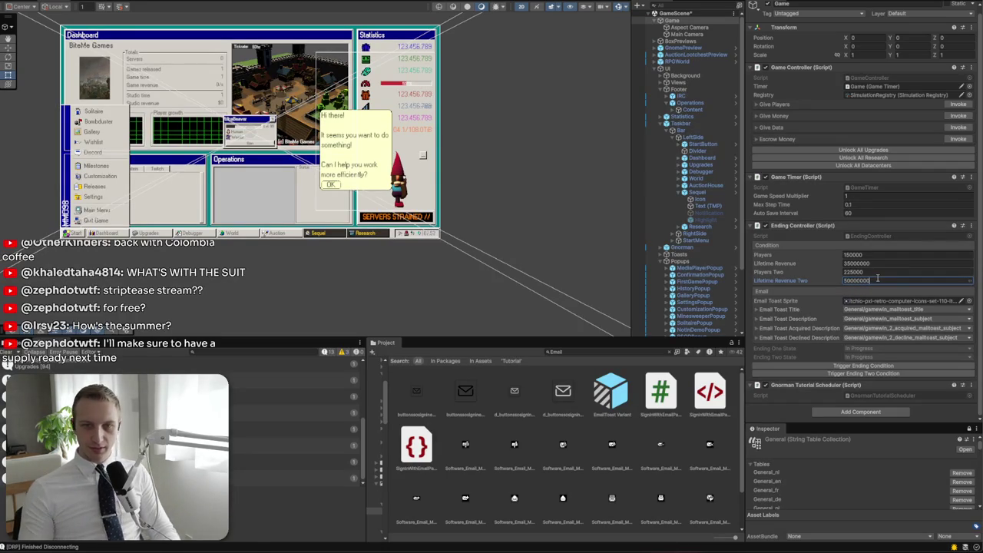
{"action": "left_click", "coordinate": [876, 264]}
{"action": "left_click", "coordinate": [872, 271]}
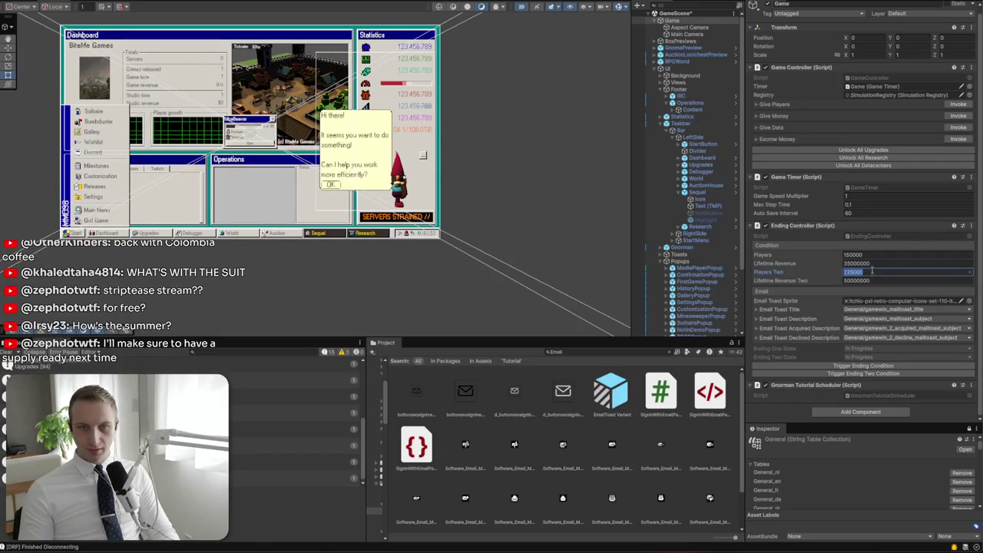
{"action": "type", "text": "200000"}
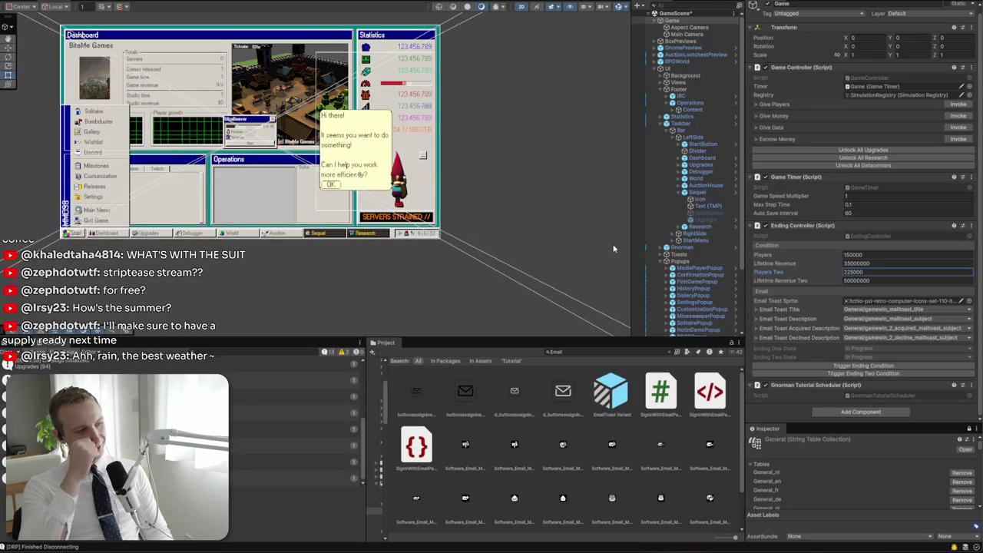
Deselect the Game object and zoom and pan the Scene view across the game UI
{"action": "left_click", "coordinate": [556, 72]}
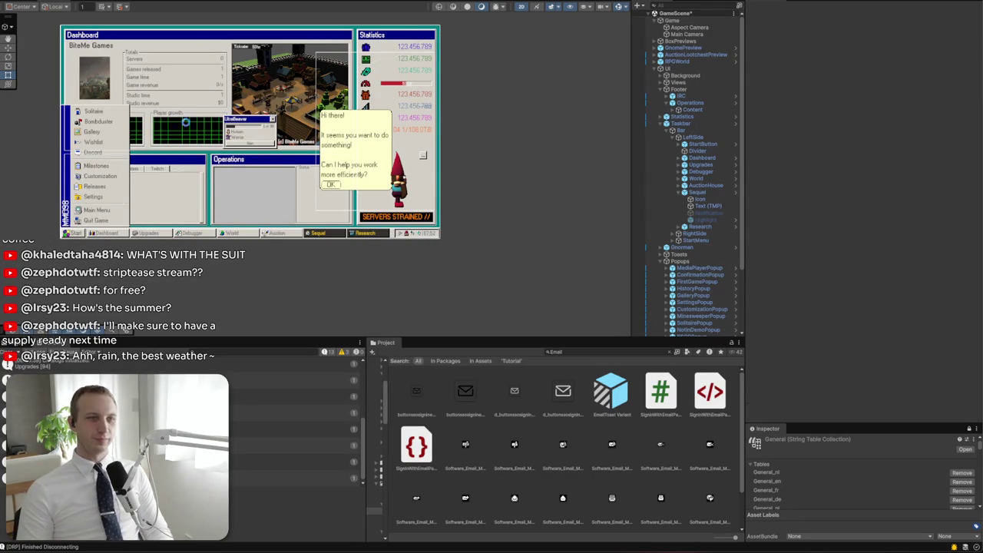
{"action": "scroll", "coordinate": [522, 179], "scroll_direction": "up", "scroll_amount": 3}
{"action": "scroll", "coordinate": [522, 179], "scroll_direction": "up", "scroll_amount": 3}
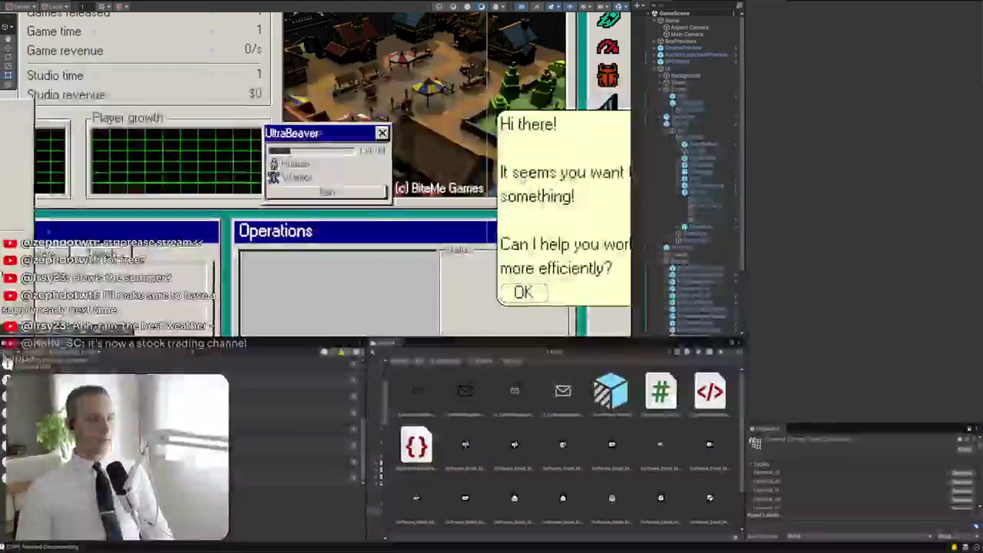
{"action": "left_click_drag", "start_coordinate": [519, 179], "coordinate": [467, 192]}
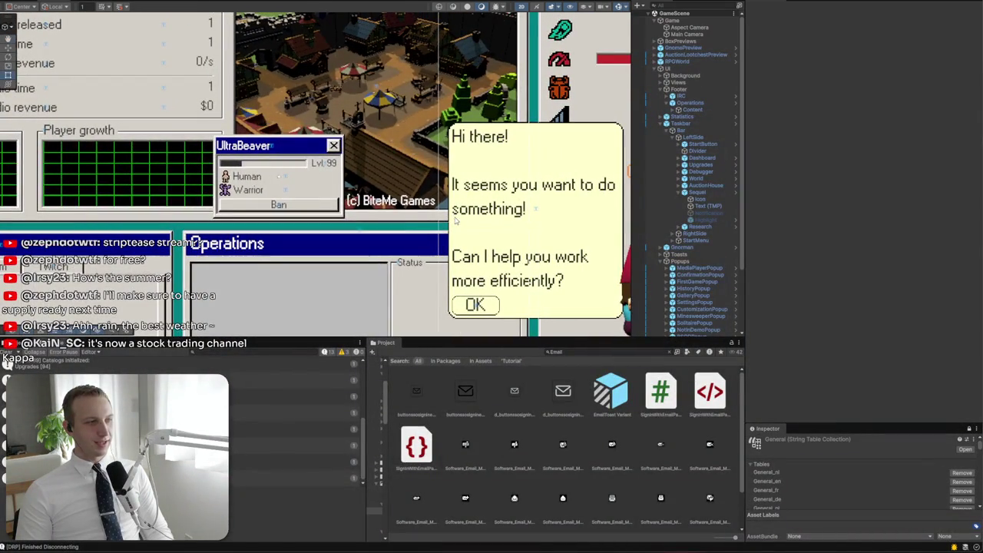
{"action": "scroll", "coordinate": [259, 256], "scroll_direction": "down", "scroll_amount": 2}
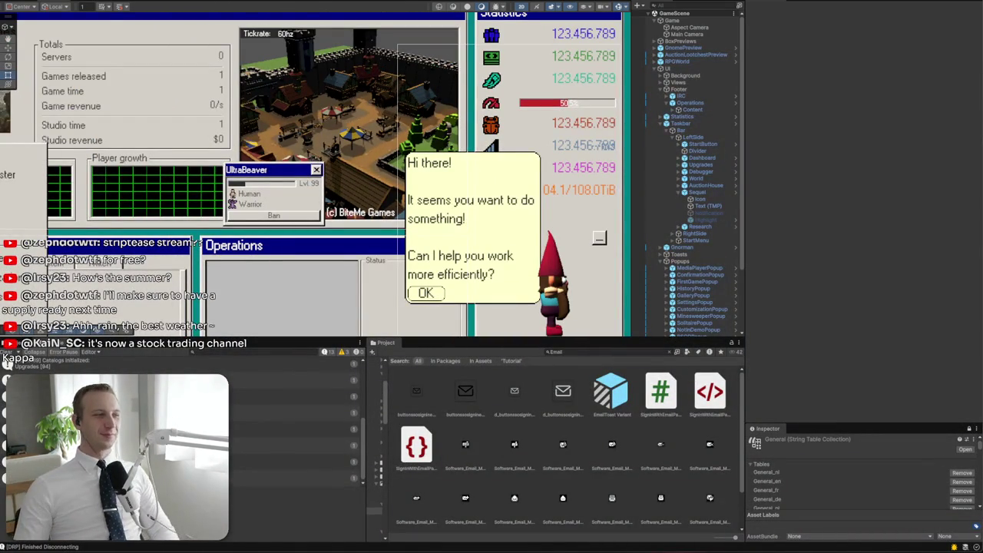
{"action": "key", "text": "alt+Tab"}
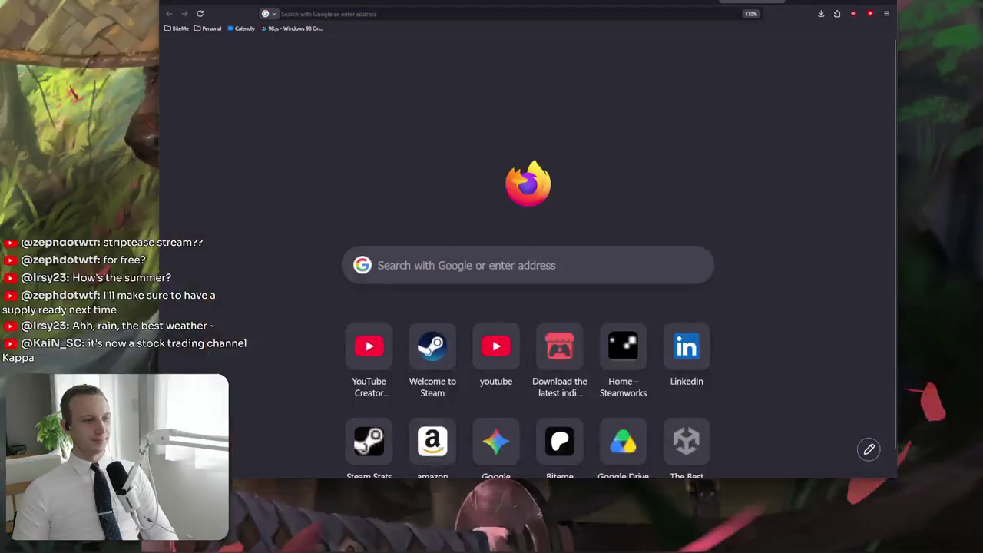
Search Google for 'bitcoin chart', compare six-month and one-day prices, then minimize the browser
{"action": "type", "text": "bitcoin chart"}
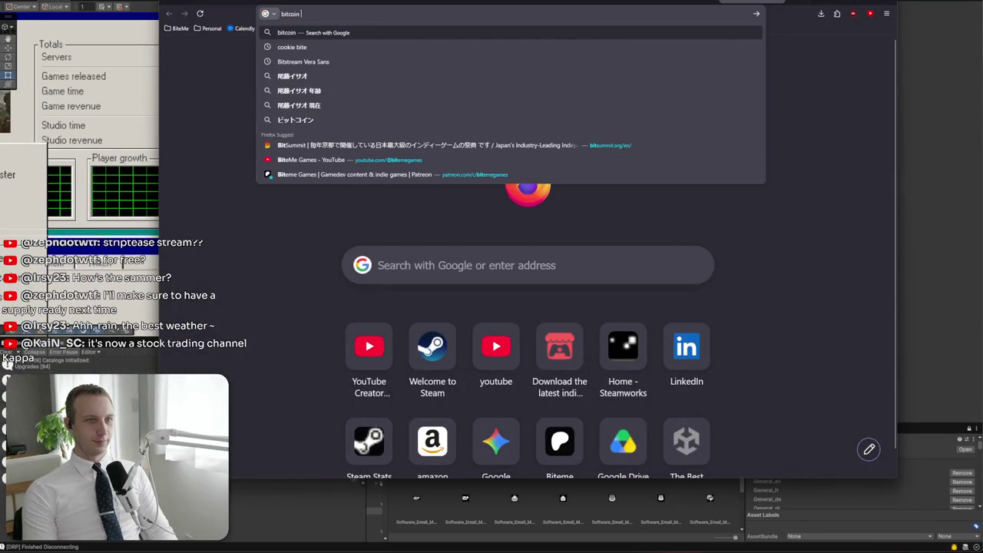
{"action": "key", "text": "Return"}
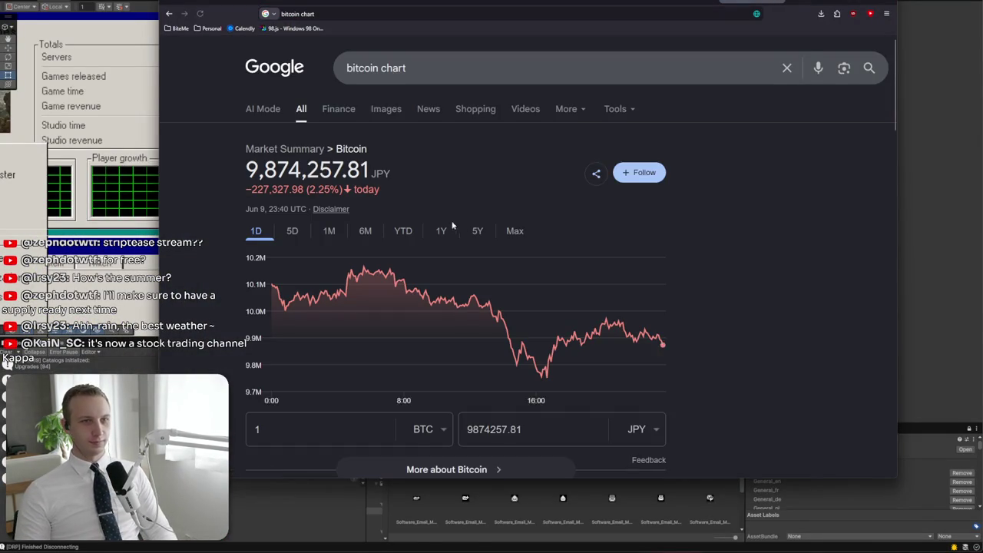
{"action": "scroll", "coordinate": [453, 223], "scroll_direction": "down", "scroll_amount": 2}
{"action": "scroll", "coordinate": [453, 223], "scroll_direction": "up", "scroll_amount": 1}
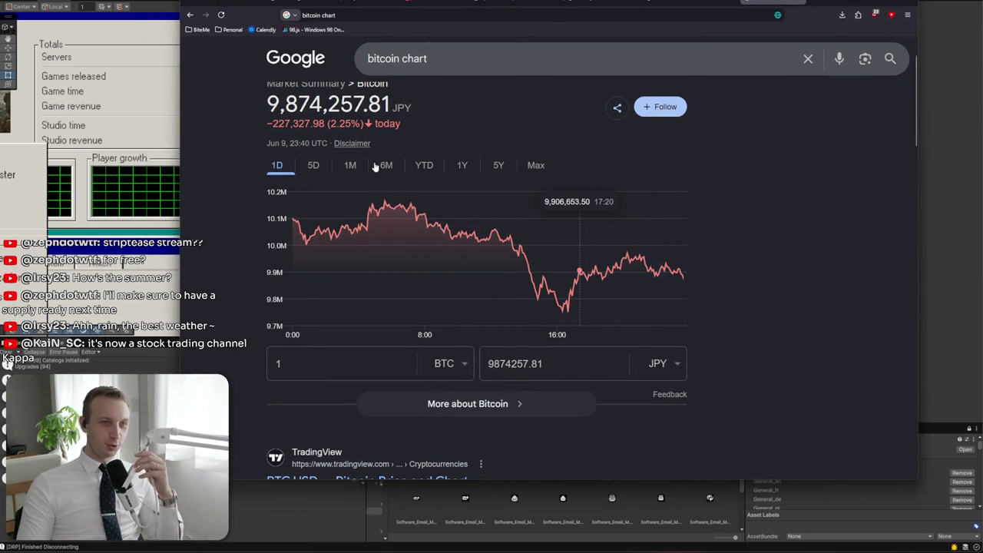
{"action": "left_click", "coordinate": [376, 166]}
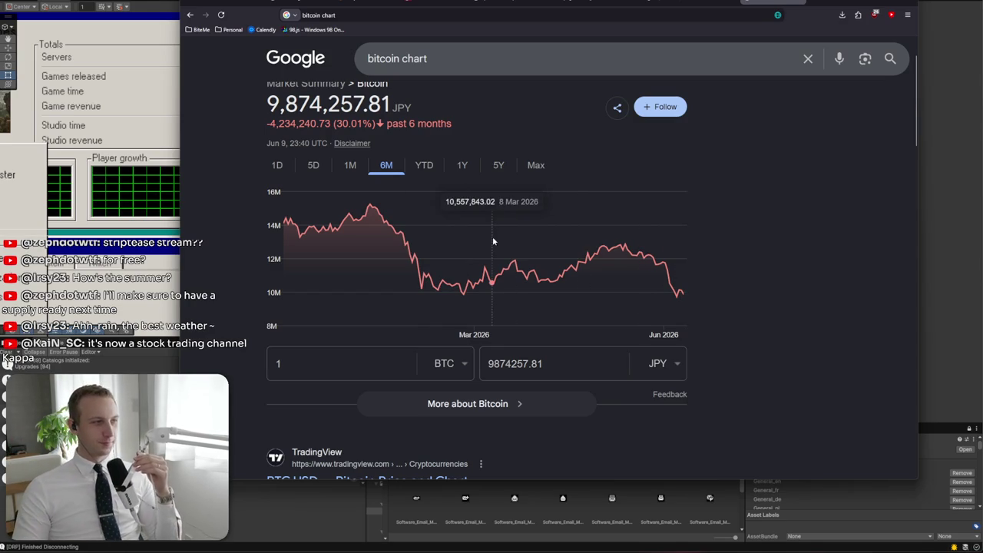
{"action": "left_click", "coordinate": [278, 167]}
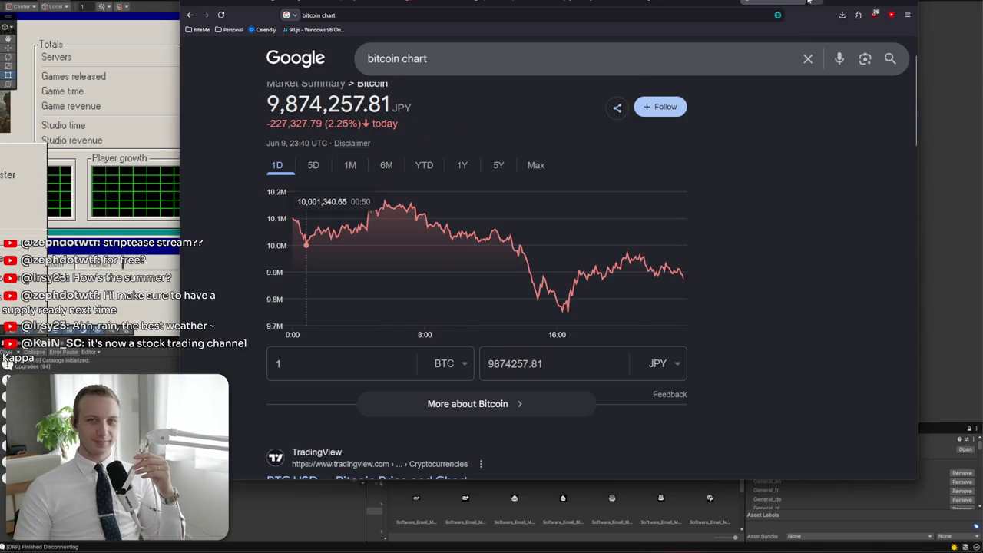
{"action": "left_click", "coordinate": [801, 2]}
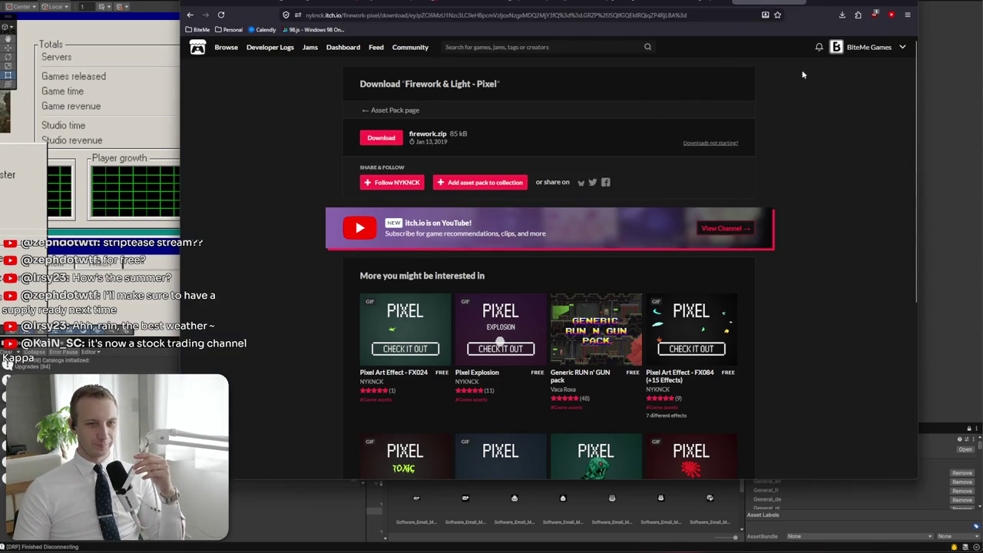
{"action": "left_click", "coordinate": [873, 6]}
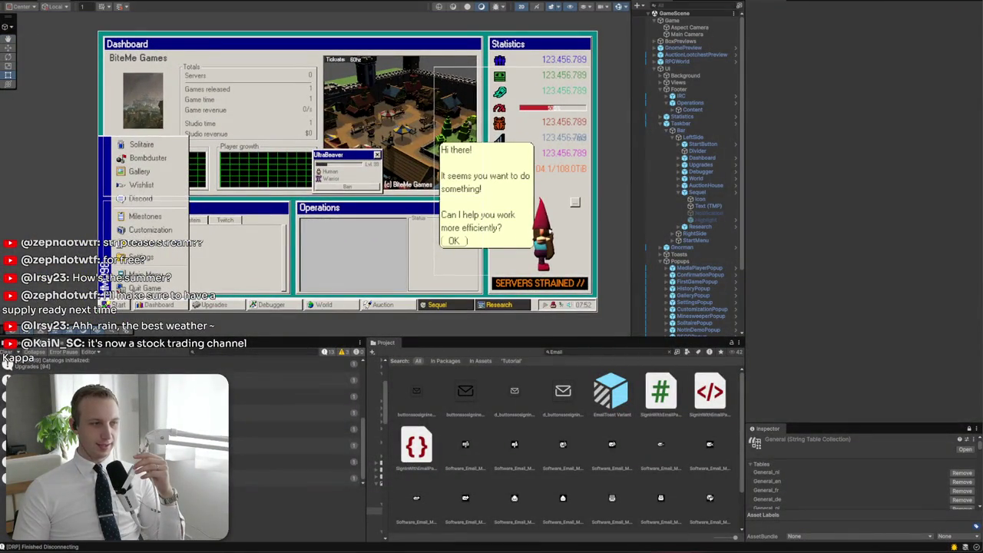
Bring the Ends & Odds notes window to the front
{"action": "key", "text": "alt+Tab"}
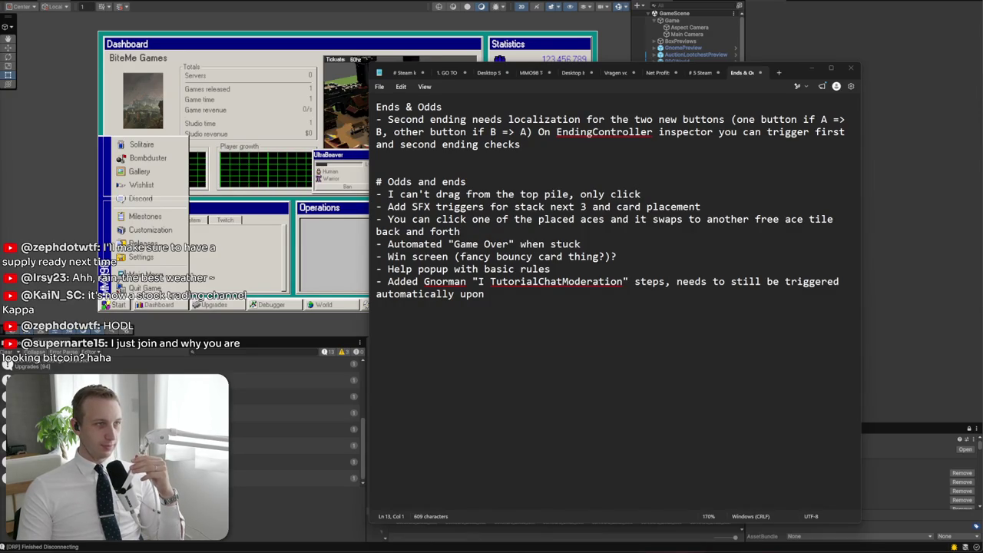
Select the entire Odds and ends to-do list in Notepad, then switch to Firefox
{"action": "mouse_move", "coordinate": [503, 194]}
{"action": "left_mouse_down"}
{"action": "mouse_move", "coordinate": [549, 269]}
{"action": "mouse_move", "coordinate": [521, 305]}
{"action": "mouse_move", "coordinate": [527, 256]}
{"action": "mouse_move", "coordinate": [378, 194]}
{"action": "mouse_move", "coordinate": [486, 293]}
{"action": "left_mouse_up"}
{"action": "left_click", "coordinate": [521, 305]}
{"action": "left_click", "coordinate": [377, 194]}
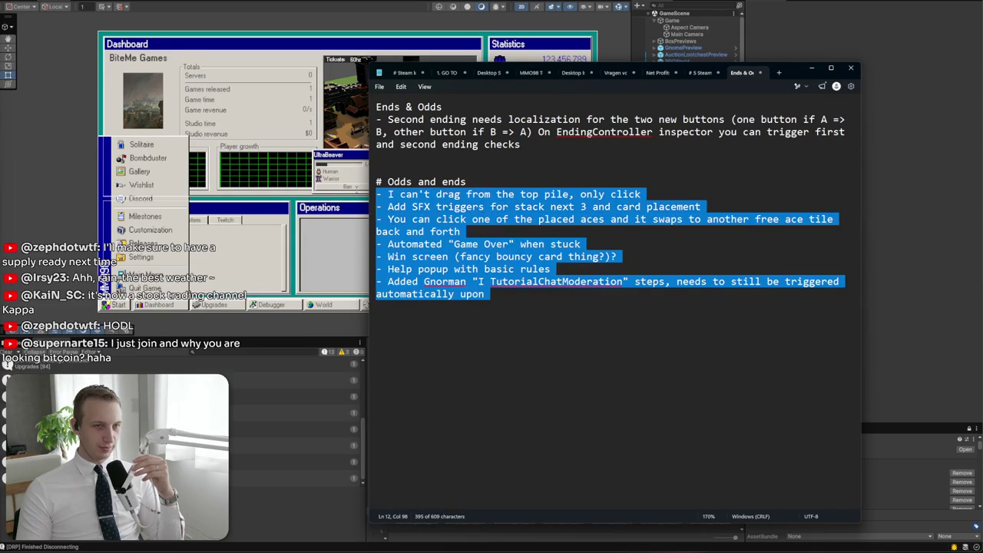
{"action": "key", "text": "alt+Tab"}
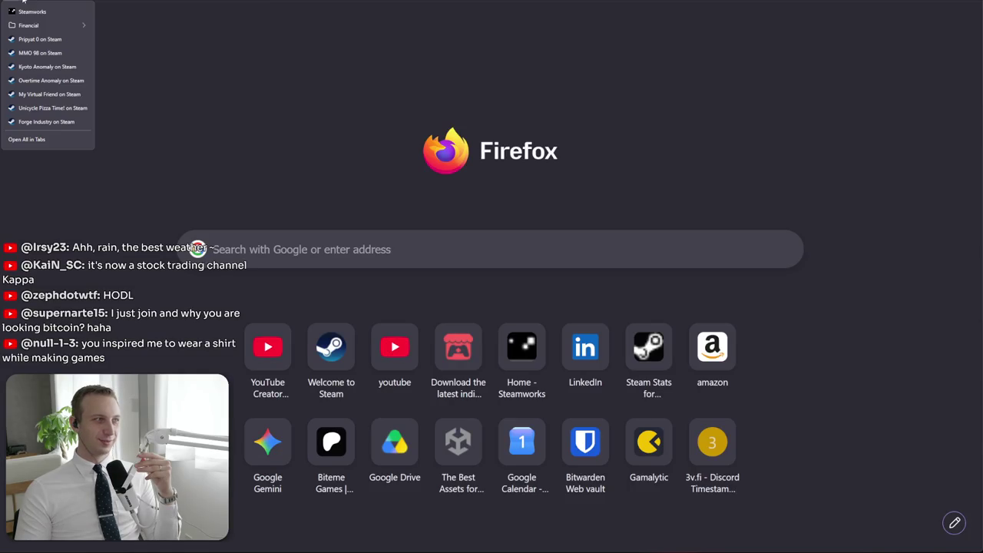
Open the Steam Stats sales report and switch its range from one week back to today
{"action": "mouse_move", "coordinate": [38, 25]}
{"action": "left_click", "coordinate": [119, 26]}
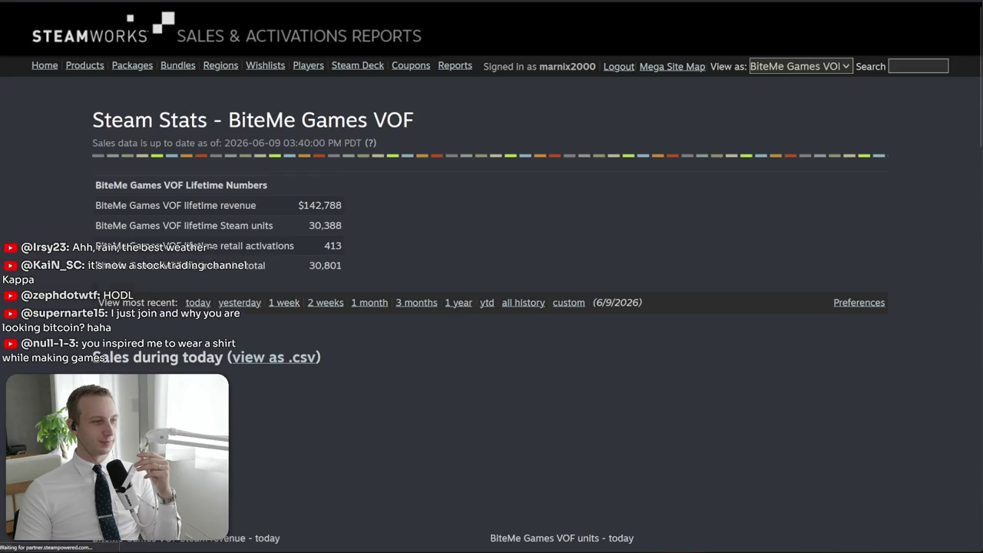
{"action": "scroll", "coordinate": [290, 403], "scroll_direction": "down", "scroll_amount": 5}
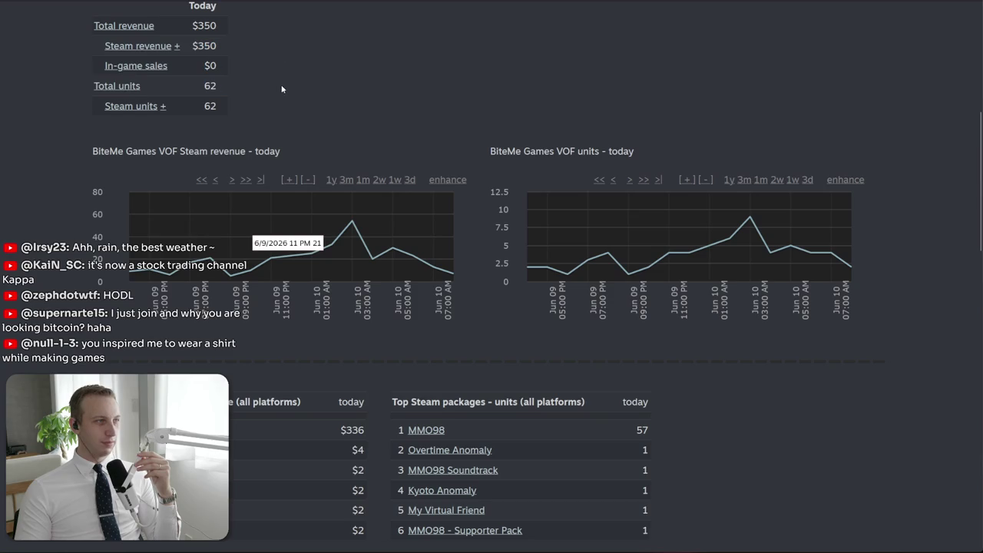
{"action": "scroll", "coordinate": [259, 224], "scroll_direction": "up", "scroll_amount": 2}
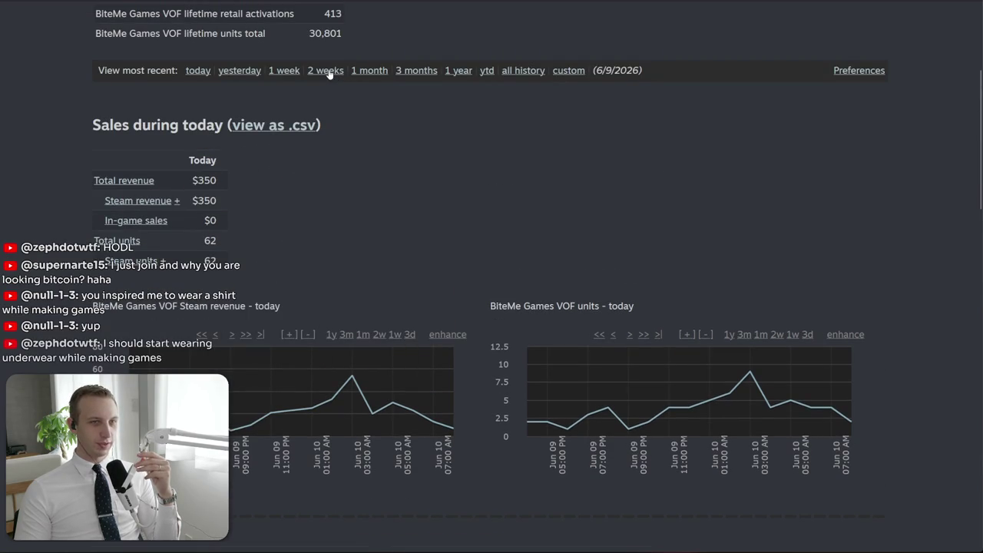
{"action": "left_click", "coordinate": [287, 72]}
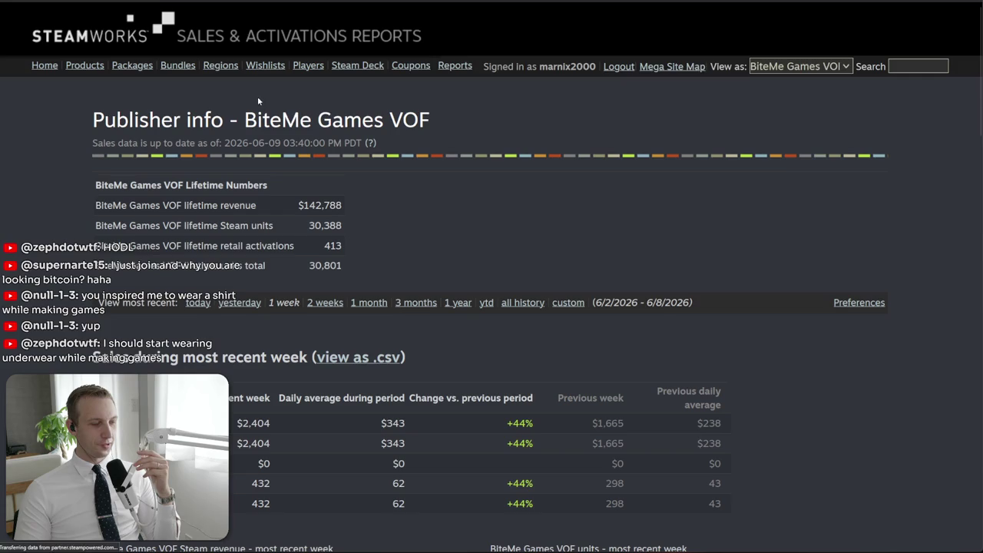
{"action": "left_click", "coordinate": [196, 303]}
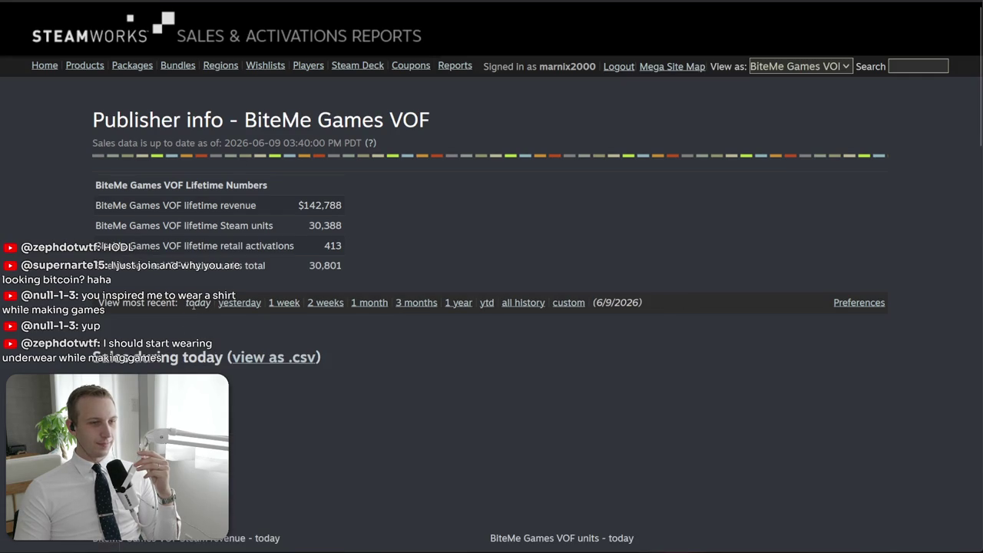
Select today's sales table showing $350 revenue from 62 units, then open a new tab
{"action": "scroll", "coordinate": [390, 264], "scroll_direction": "down", "scroll_amount": 3}
{"action": "scroll", "coordinate": [390, 265], "scroll_direction": "down", "scroll_amount": 1}
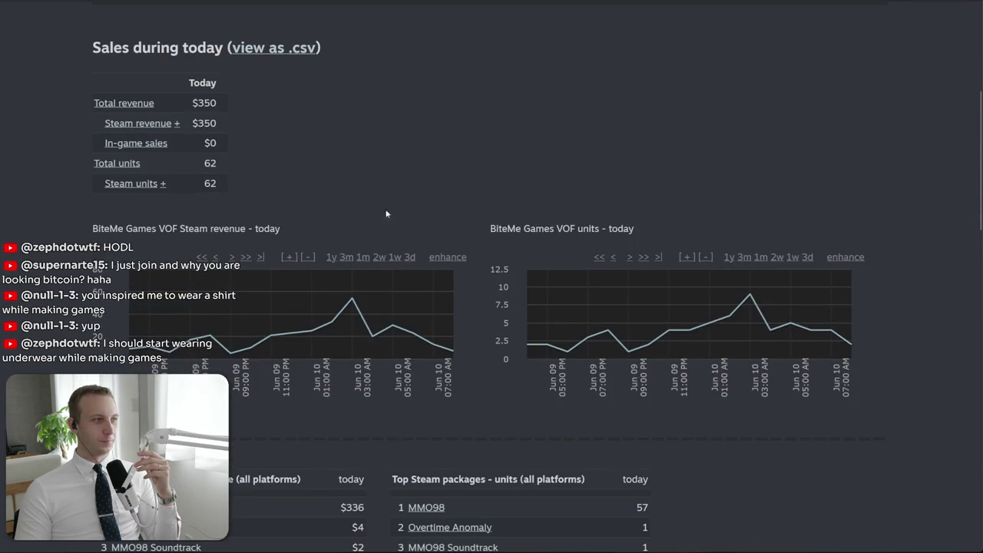
{"action": "left_click_drag", "start_coordinate": [413, 165], "coordinate": [331, 77]}
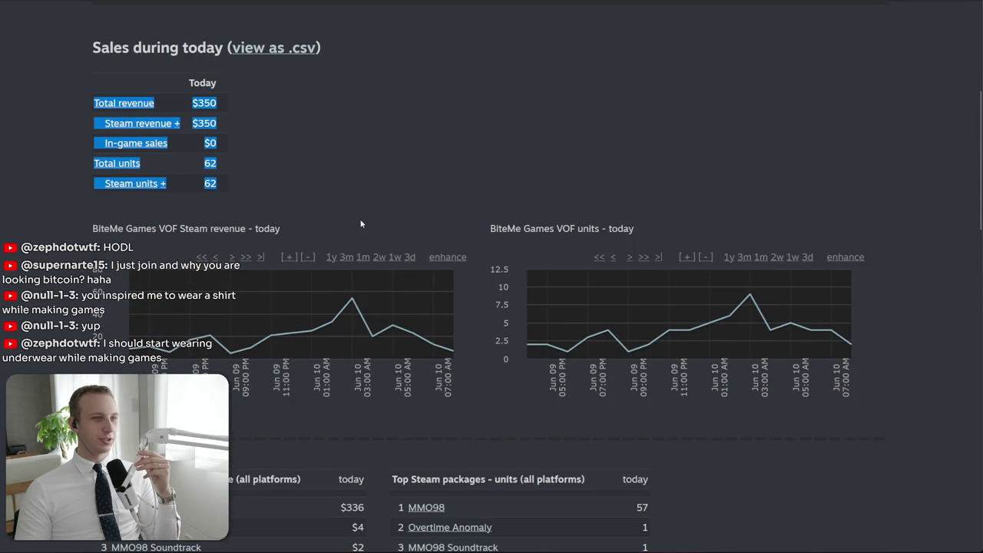
{"action": "left_click_drag", "start_coordinate": [365, 167], "coordinate": [316, 116]}
{"action": "left_click", "coordinate": [310, 191]}
{"action": "left_click_drag", "start_coordinate": [310, 191], "coordinate": [298, 79]}
{"action": "left_click", "coordinate": [298, 79]}
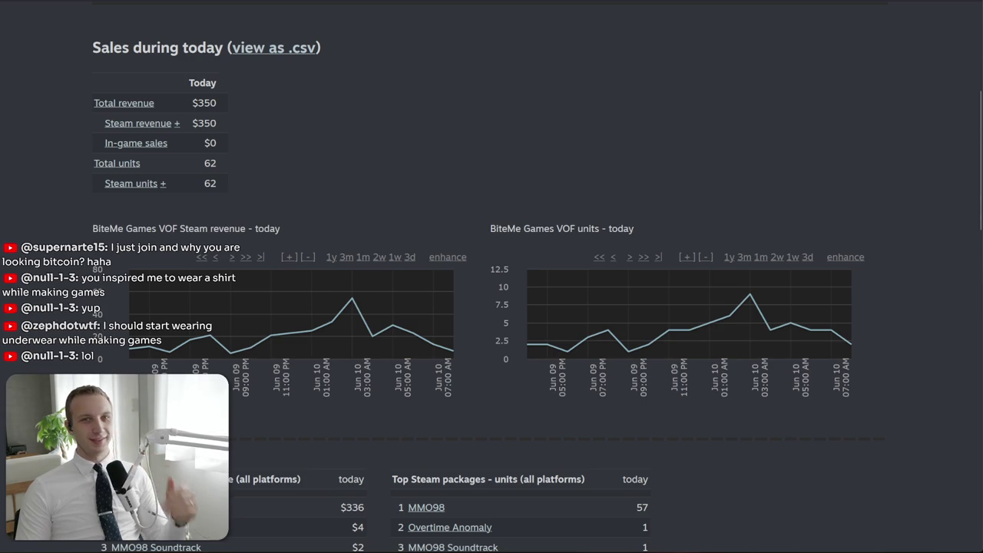
{"action": "key", "text": "ctrl+t"}
Go to YouTube and search for 'make $352/day'
{"action": "type", "text": "youtube"}
{"action": "key", "text": "Return"}
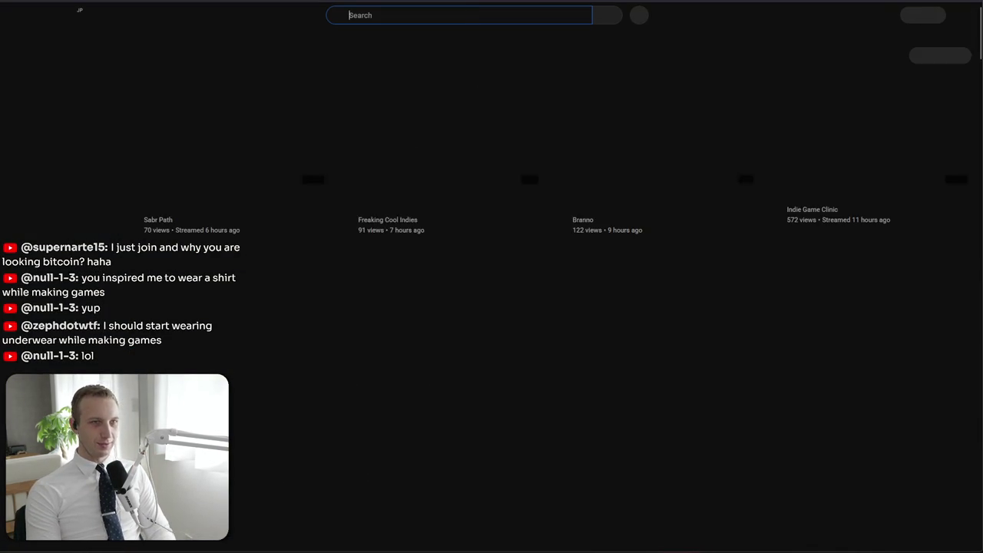
{"action": "type", "text": "make $352/day"}
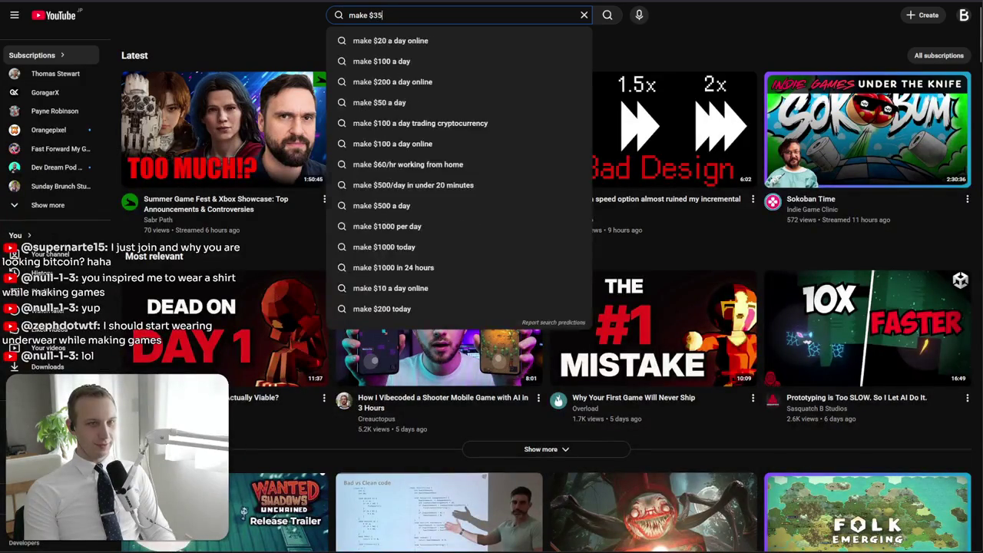
{"action": "key", "text": "Return"}
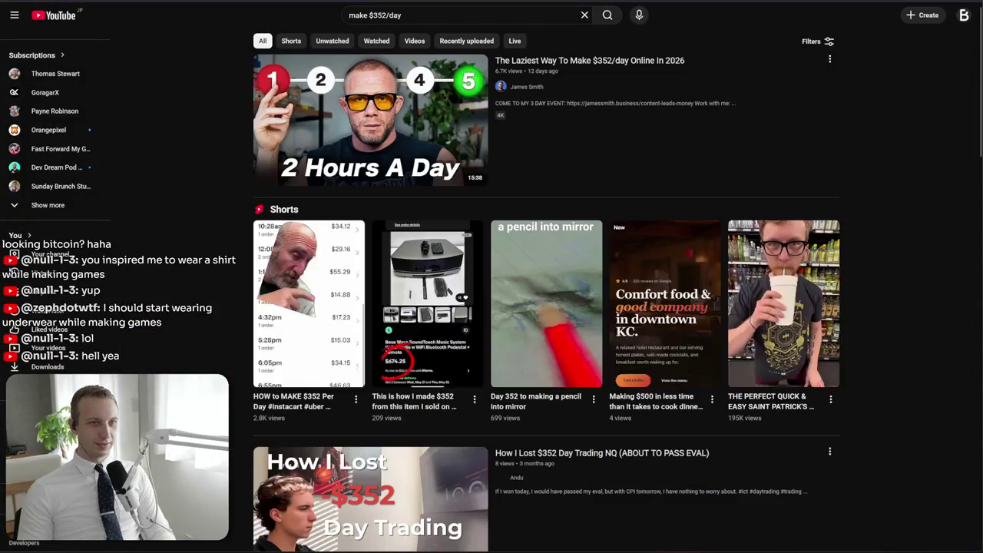
{"action": "mouse_move", "coordinate": [566, 70]}
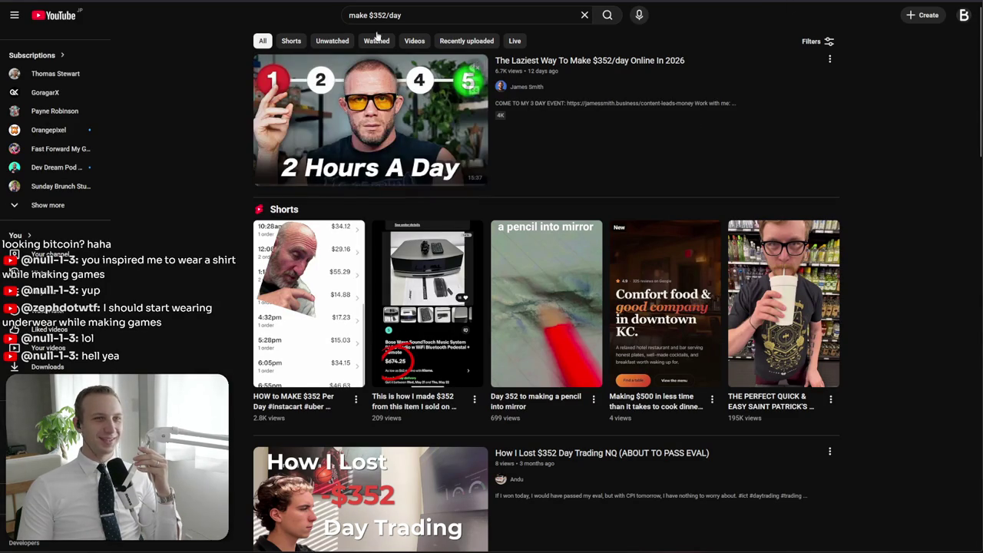
{"action": "key", "text": "alt+Tab"}
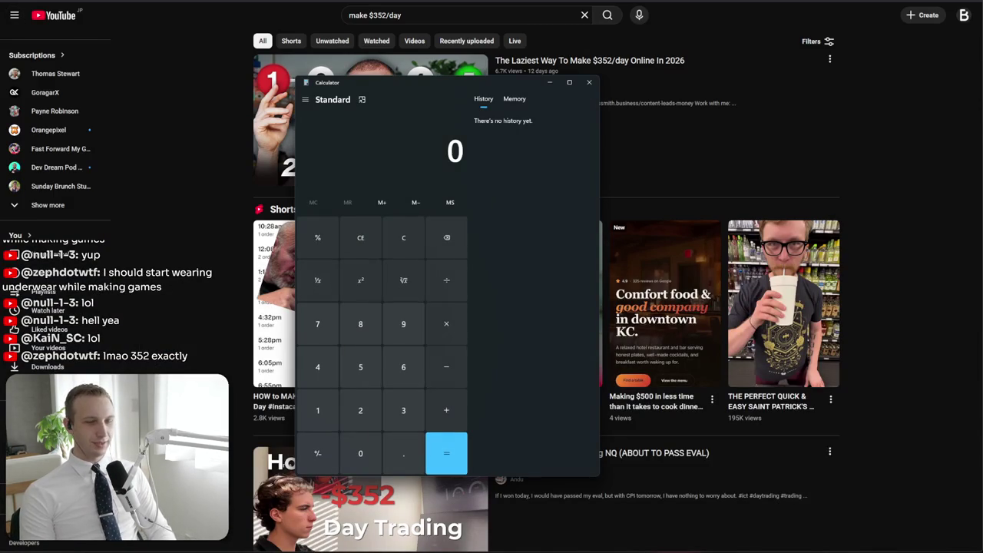
Compute 10000 ÷ 30 (333.33) and 10000 ÷ 28 (357.1428571428571) in Calculator
{"action": "type", "text": "10000"}
{"action": "type", "text": "30"}
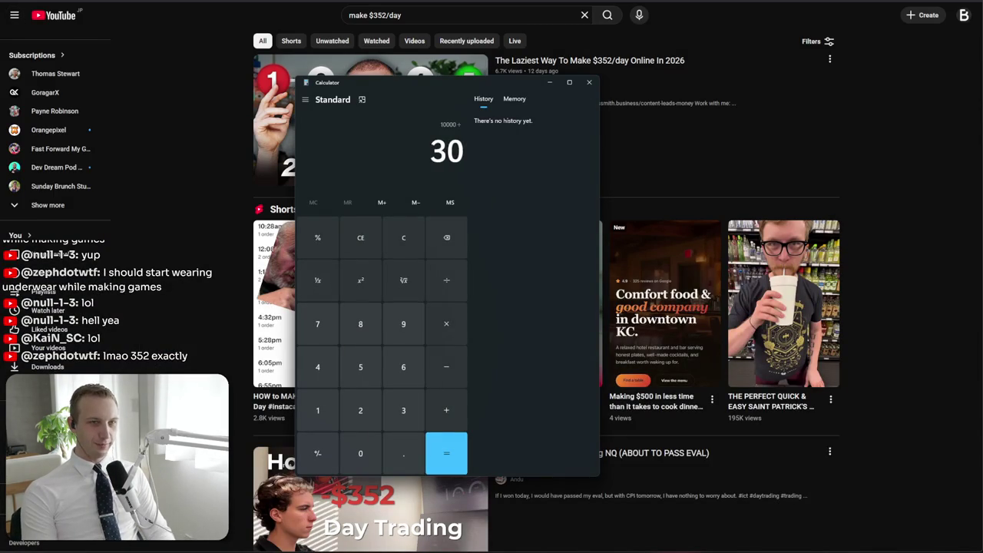
{"action": "key", "text": "Return"}
{"action": "type", "text": "3000"}
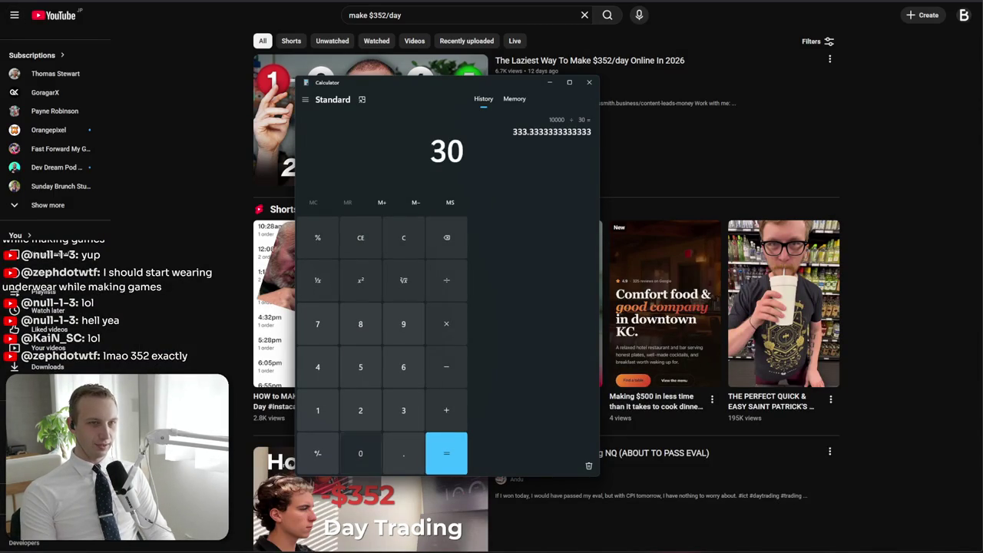
{"action": "key", "text": "BackSpace"}
{"action": "key", "text": "BackSpace"}
{"action": "key", "text": "BackSpace"}
{"action": "key", "text": "BackSpace"}
{"action": "type", "text": "10000 ÷ "}
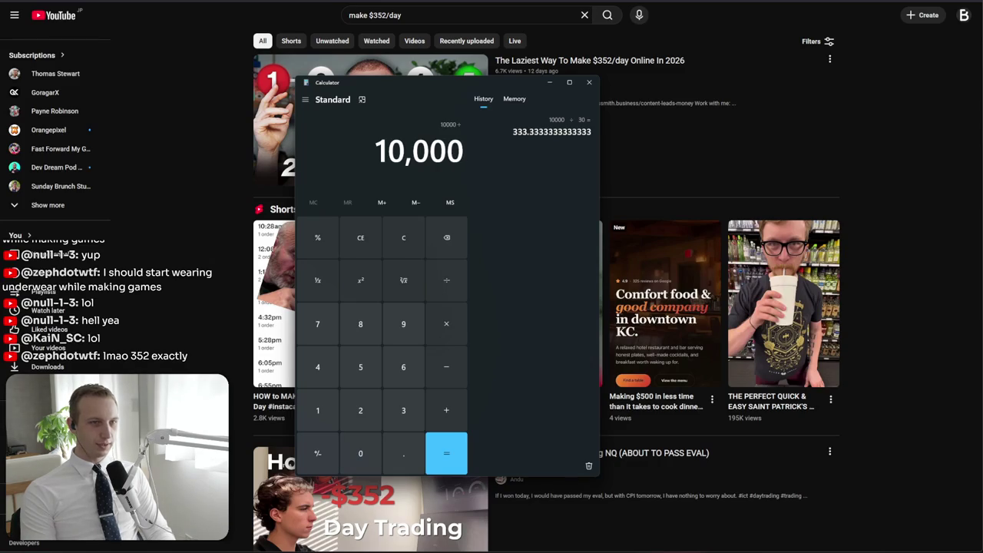
{"action": "type", "text": "28"}
{"action": "key", "text": "Return"}
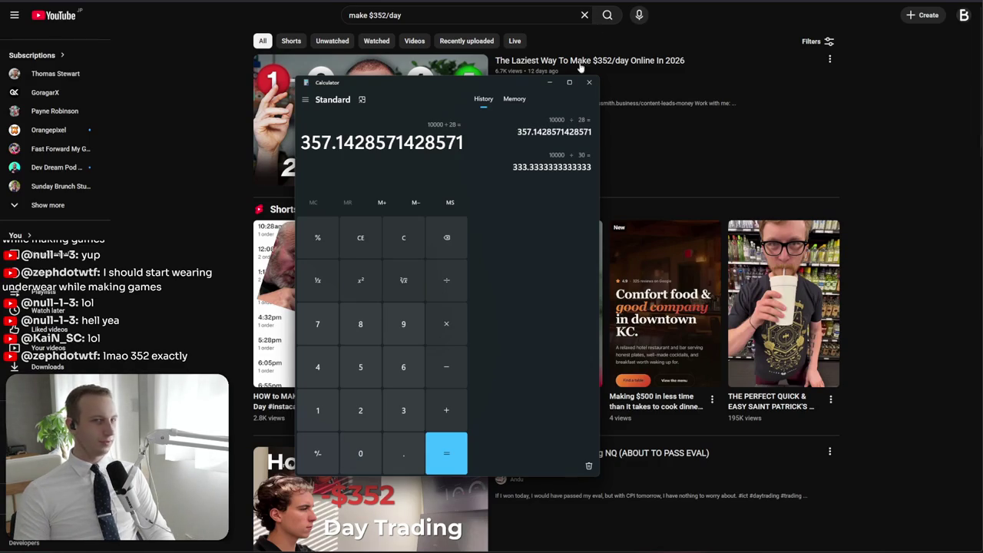
Move the Calculator aside and close it, returning to the YouTube results
{"action": "mouse_move", "coordinate": [528, 87]}
{"action": "left_mouse_down"}
{"action": "mouse_move", "coordinate": [733, 91]}
{"action": "mouse_move", "coordinate": [779, 65]}
{"action": "left_mouse_up"}
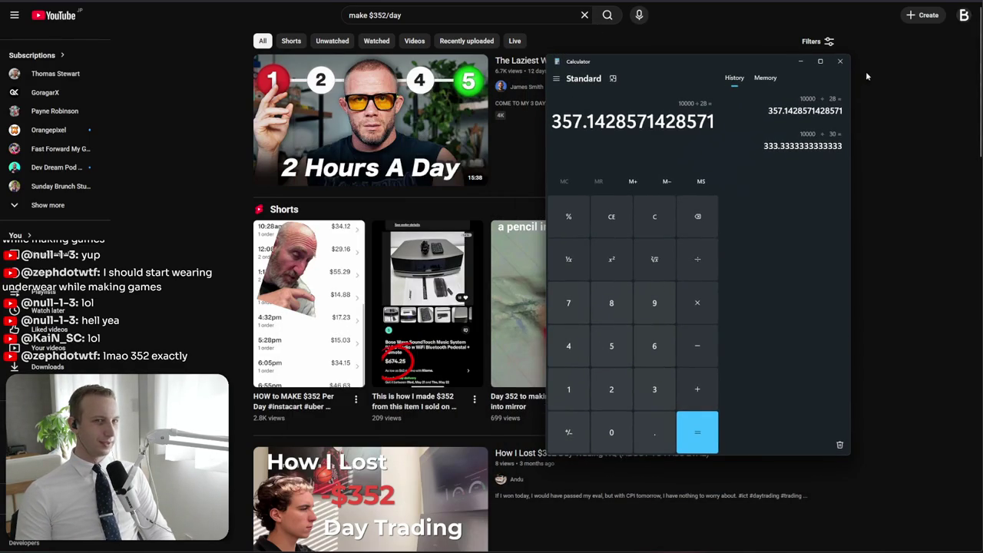
{"action": "left_click", "coordinate": [840, 61]}
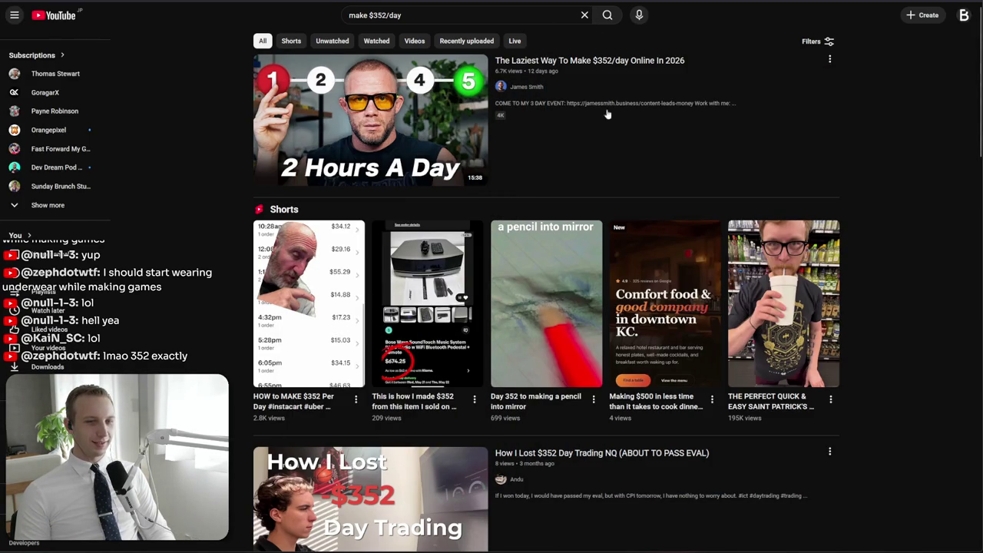
{"action": "scroll", "coordinate": [550, 103], "scroll_direction": "down", "scroll_amount": 5}
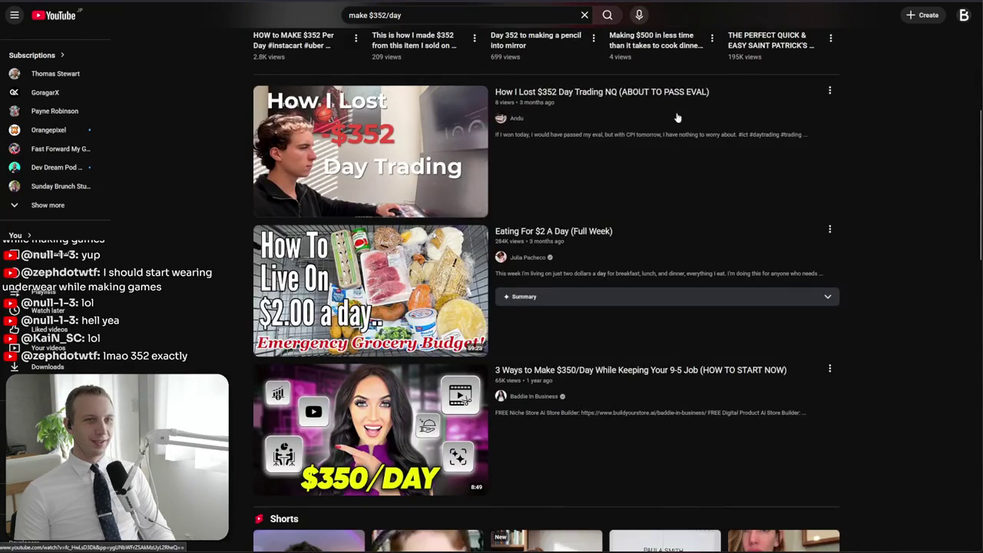
{"action": "scroll", "coordinate": [672, 115], "scroll_direction": "up", "scroll_amount": 5}
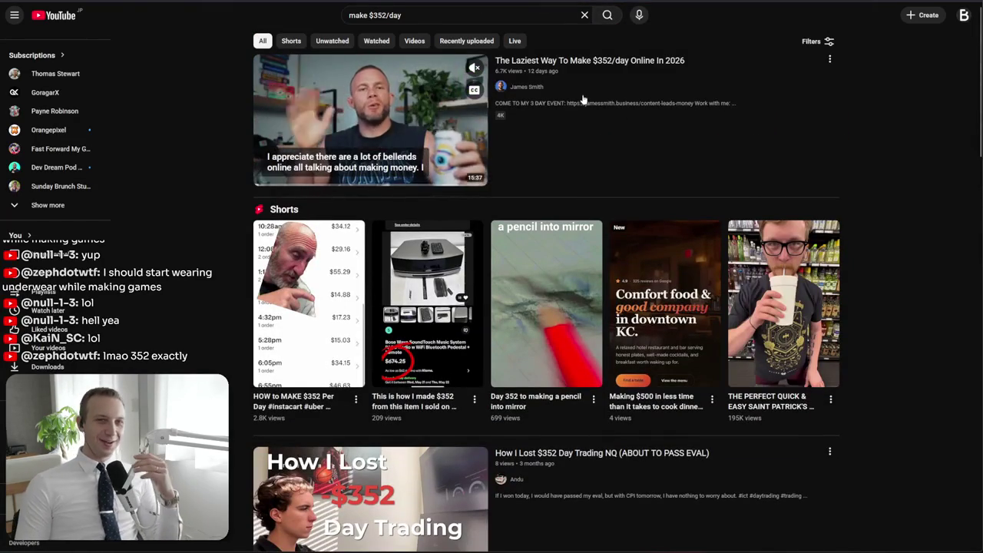
{"action": "scroll", "coordinate": [578, 273], "scroll_direction": "down", "scroll_amount": 3}
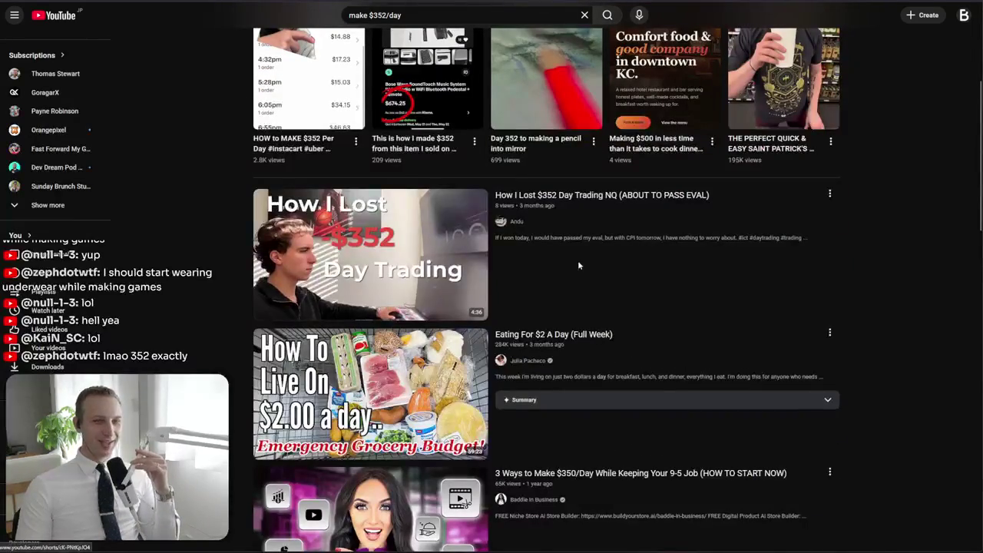
Scroll through the YouTube results for 'make $352/day'
{"action": "mouse_move", "coordinate": [641, 247]}
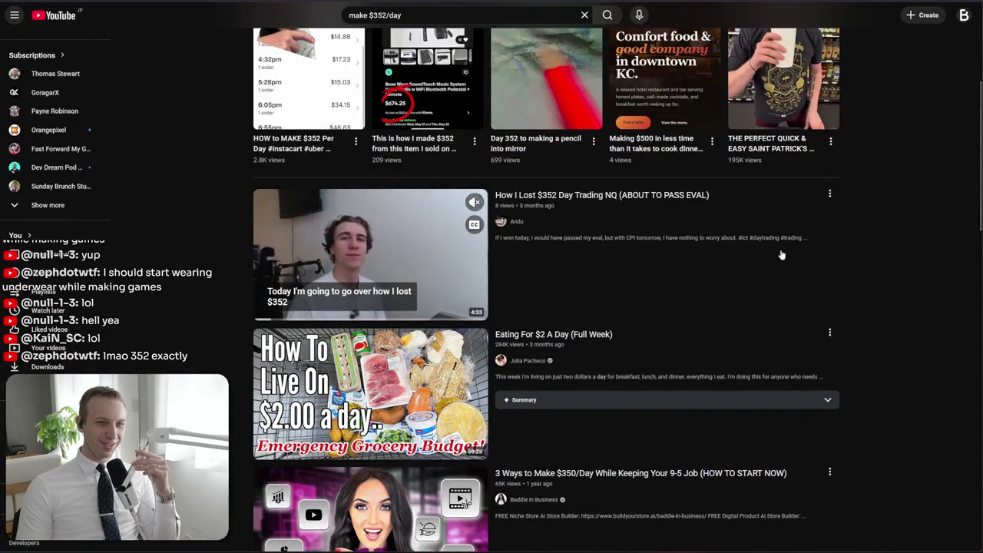
{"action": "scroll", "coordinate": [701, 228], "scroll_direction": "down", "scroll_amount": 2}
{"action": "mouse_move", "coordinate": [597, 254]}
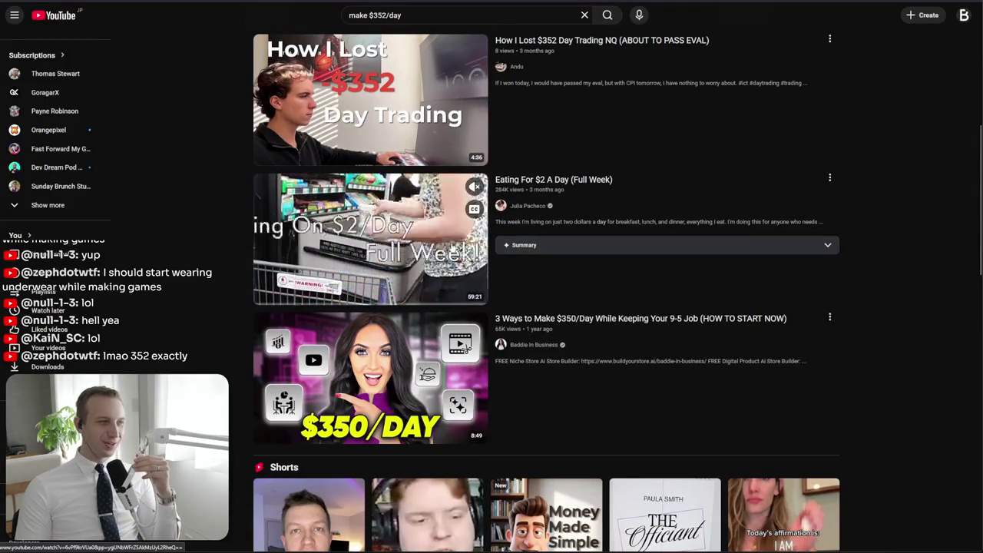
{"action": "scroll", "coordinate": [862, 98], "scroll_direction": "down", "scroll_amount": 1}
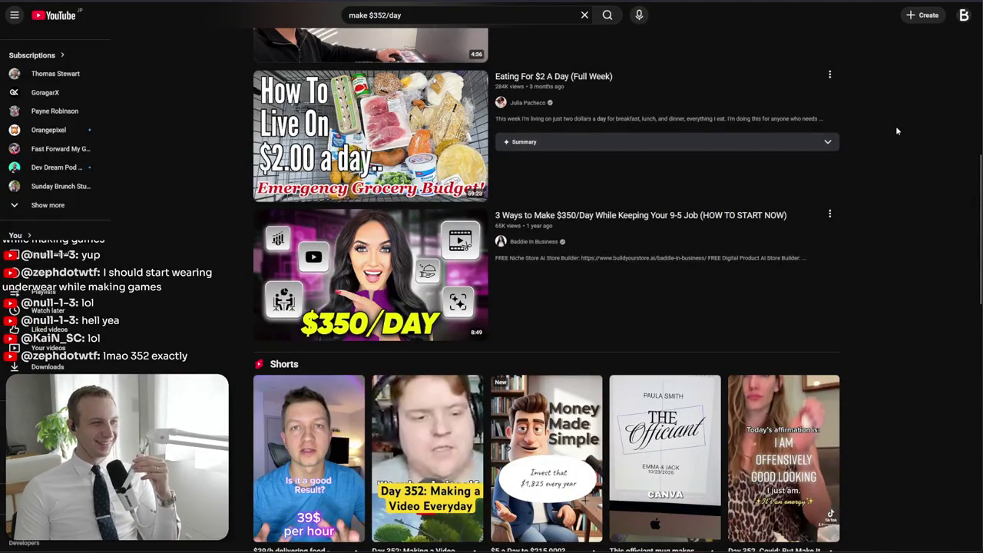
{"action": "scroll", "coordinate": [895, 130], "scroll_direction": "up", "scroll_amount": 1}
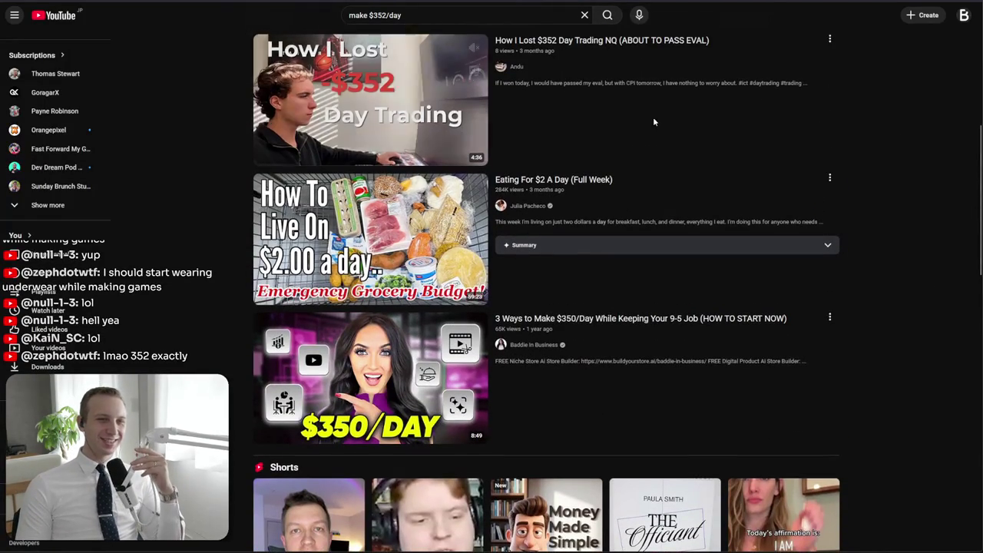
{"action": "scroll", "coordinate": [859, 254], "scroll_direction": "up", "scroll_amount": 2}
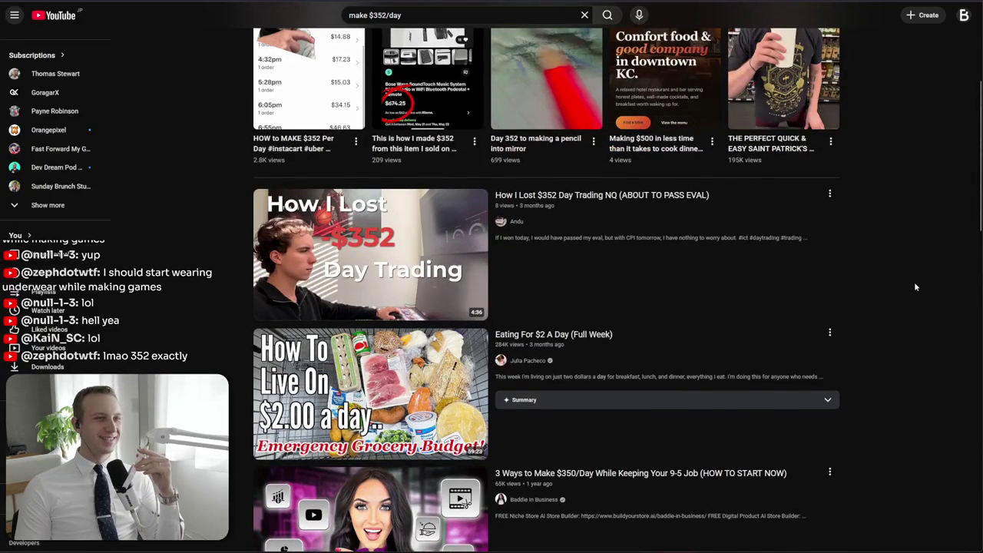
{"action": "scroll", "coordinate": [906, 280], "scroll_direction": "down", "scroll_amount": 2}
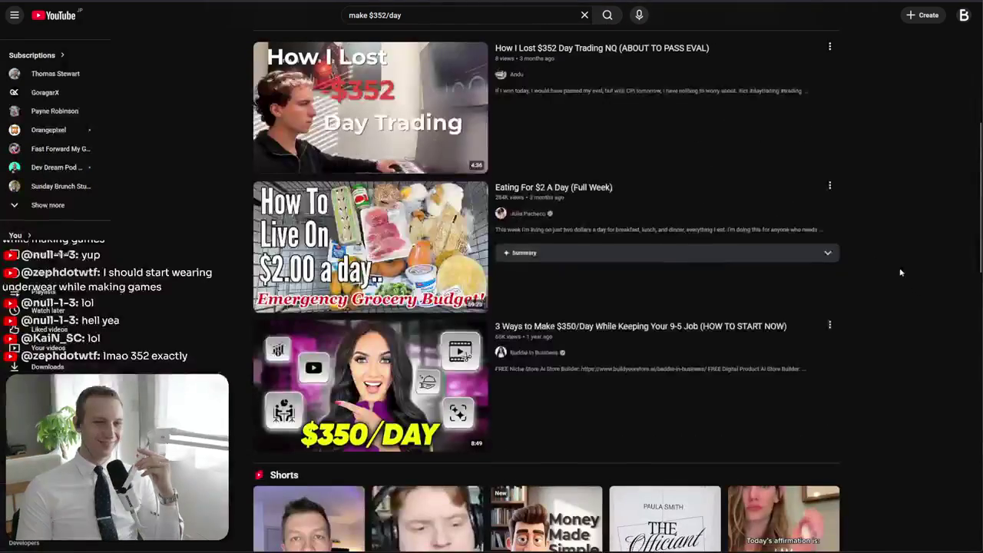
{"action": "scroll", "coordinate": [883, 176], "scroll_direction": "up", "scroll_amount": 5}
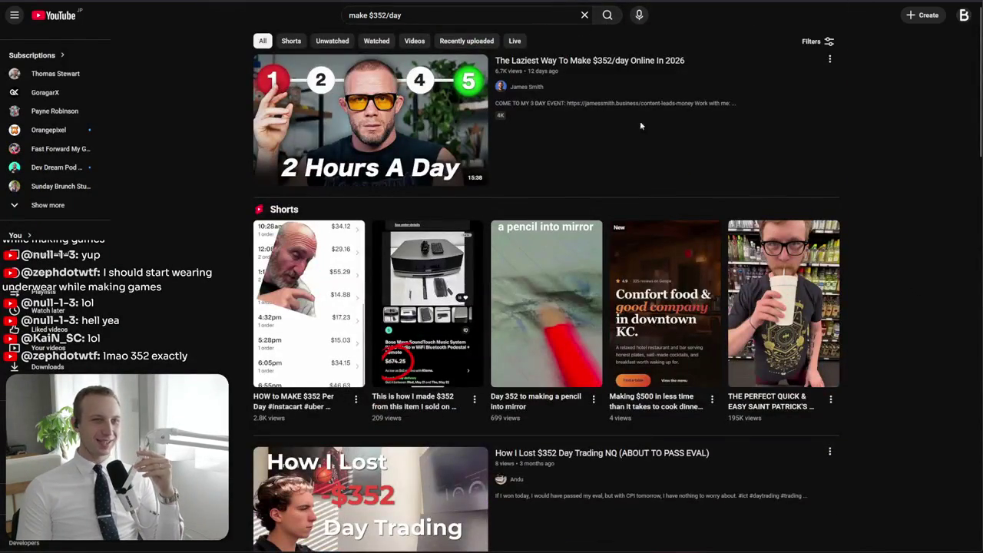
{"action": "scroll", "coordinate": [390, 32], "scroll_direction": "down", "scroll_amount": 3}
{"action": "scroll", "coordinate": [390, 32], "scroll_direction": "up", "scroll_amount": 3}
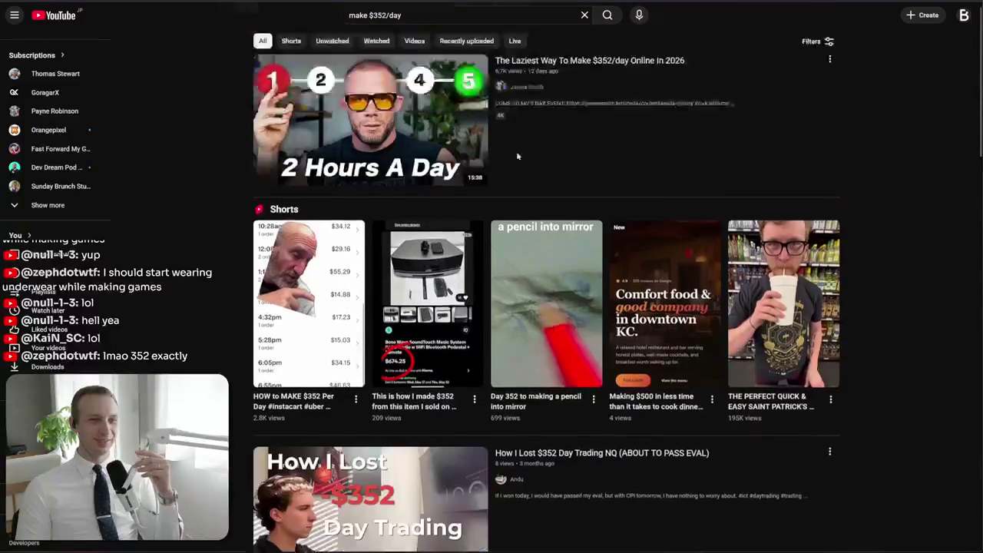
Bring up and scroll the search suggestions, then focus the address bar for a new search
{"action": "left_click", "coordinate": [378, 9]}
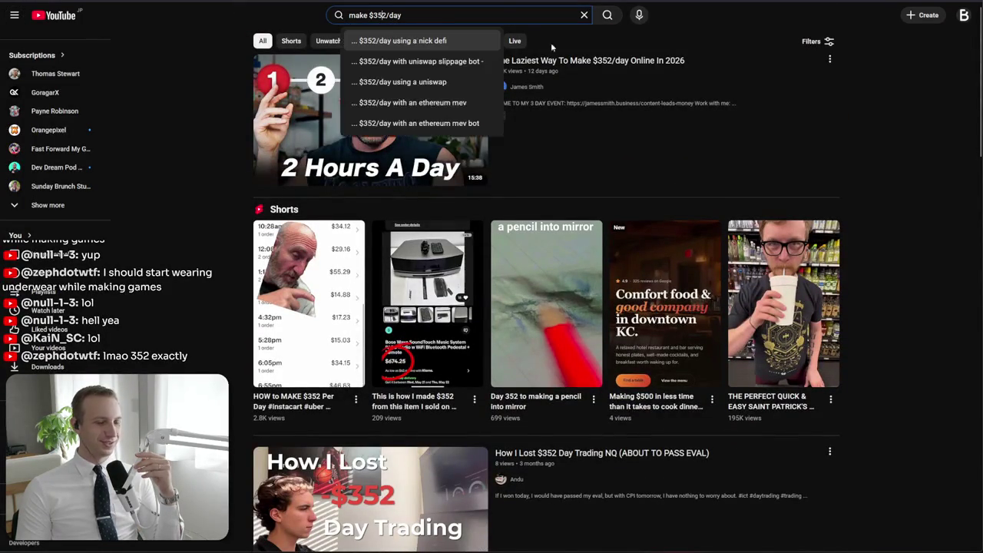
{"action": "scroll", "coordinate": [964, 123], "scroll_direction": "down", "scroll_amount": 5}
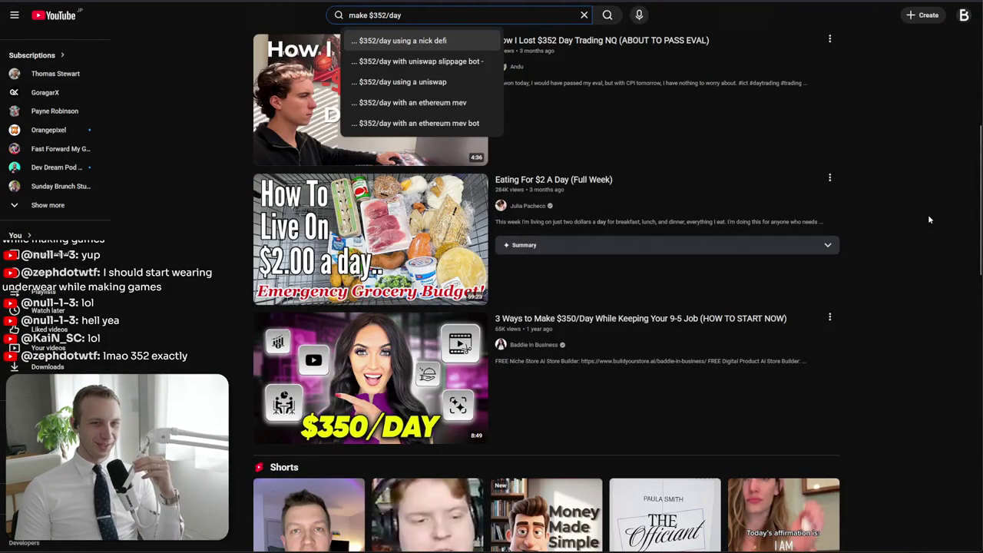
{"action": "scroll", "coordinate": [927, 211], "scroll_direction": "down", "scroll_amount": 3}
{"action": "scroll", "coordinate": [924, 210], "scroll_direction": "down", "scroll_amount": 4}
{"action": "scroll", "coordinate": [926, 214], "scroll_direction": "down", "scroll_amount": 3}
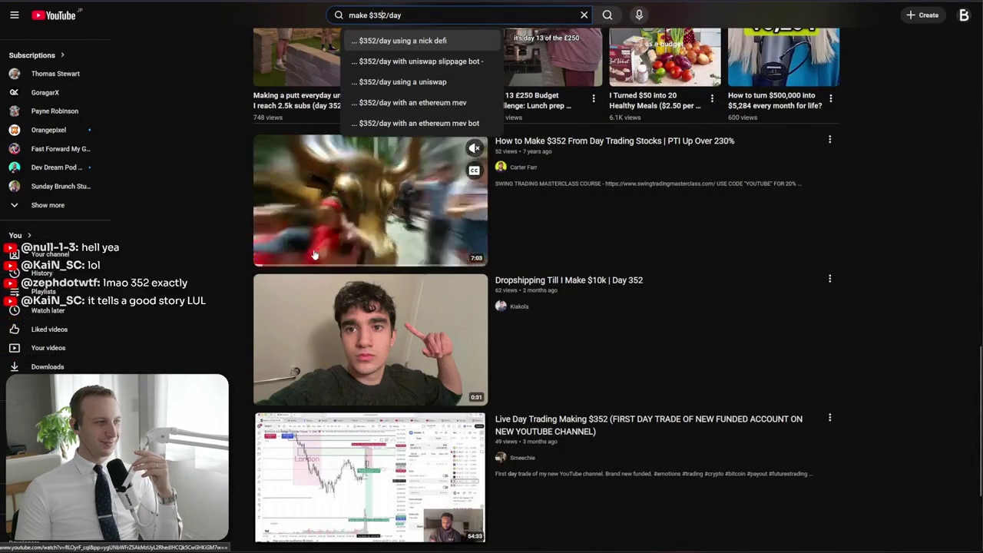
{"action": "scroll", "coordinate": [925, 238], "scroll_direction": "up", "scroll_amount": 15}
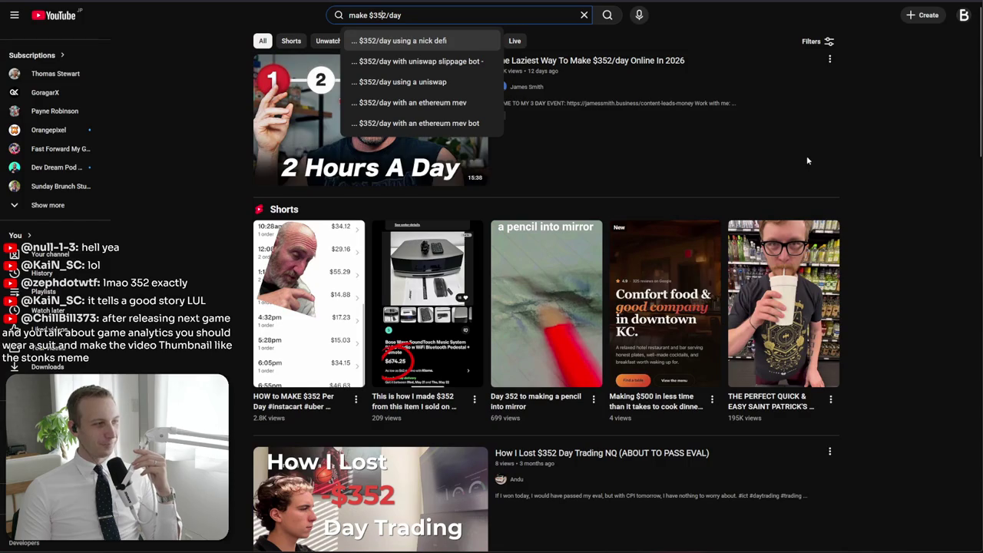
{"action": "mouse_move", "coordinate": [807, 155]}
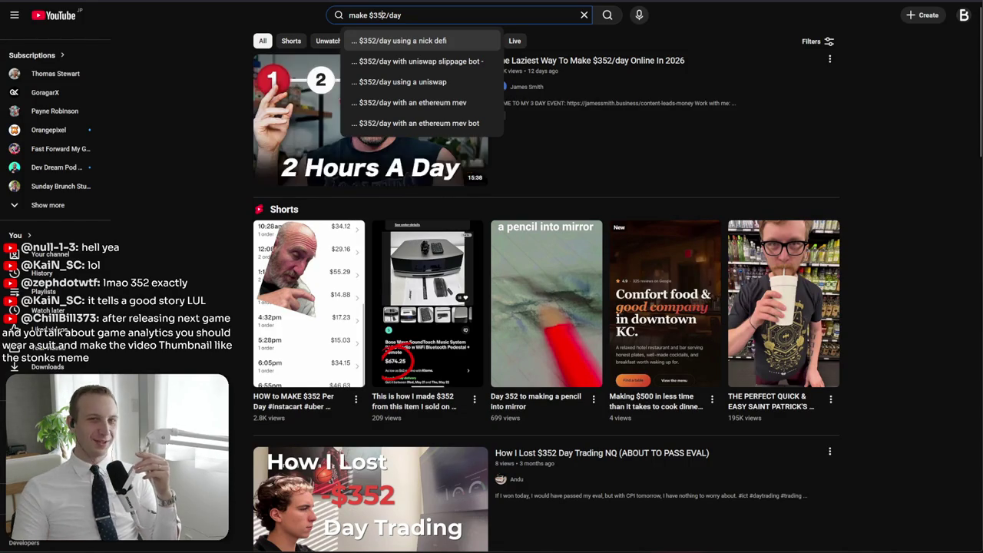
{"action": "key", "text": "ctrl+l"}
Run the 'stonks meme' search, scroll the results, and switch to File Explorer
{"action": "type", "text": "stonks meme"}
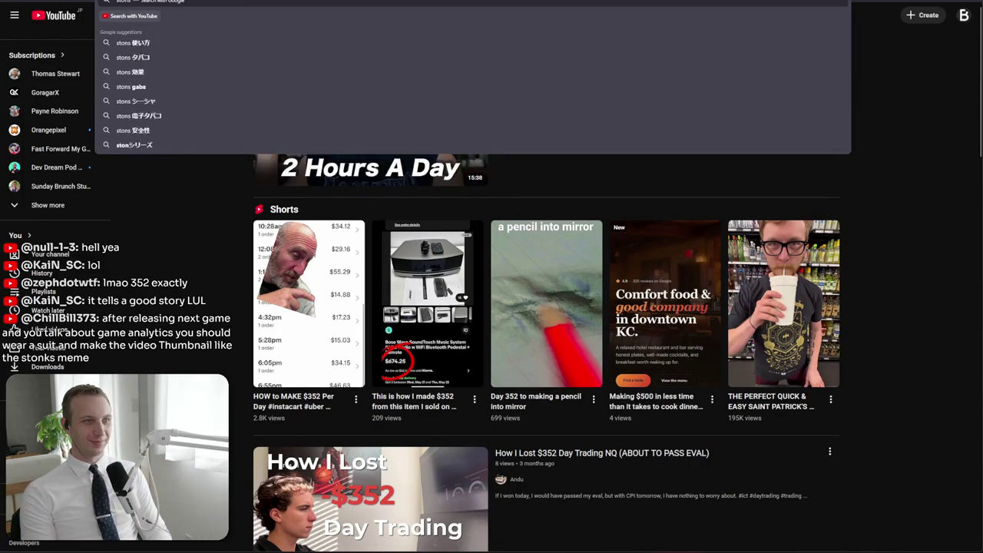
{"action": "key", "text": "Return"}
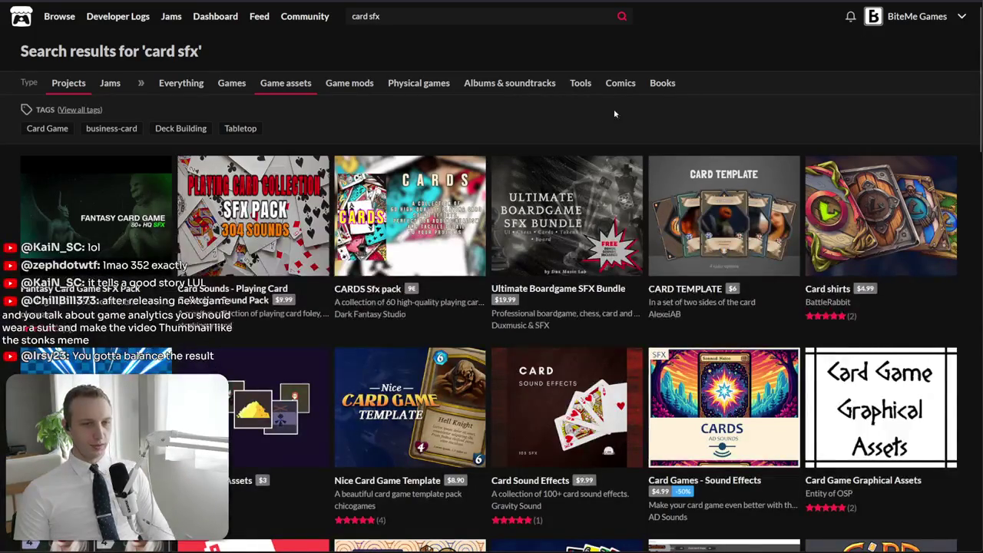
{"action": "scroll", "coordinate": [688, 93], "scroll_direction": "down", "scroll_amount": 4}
{"action": "scroll", "coordinate": [568, 230], "scroll_direction": "down", "scroll_amount": 3}
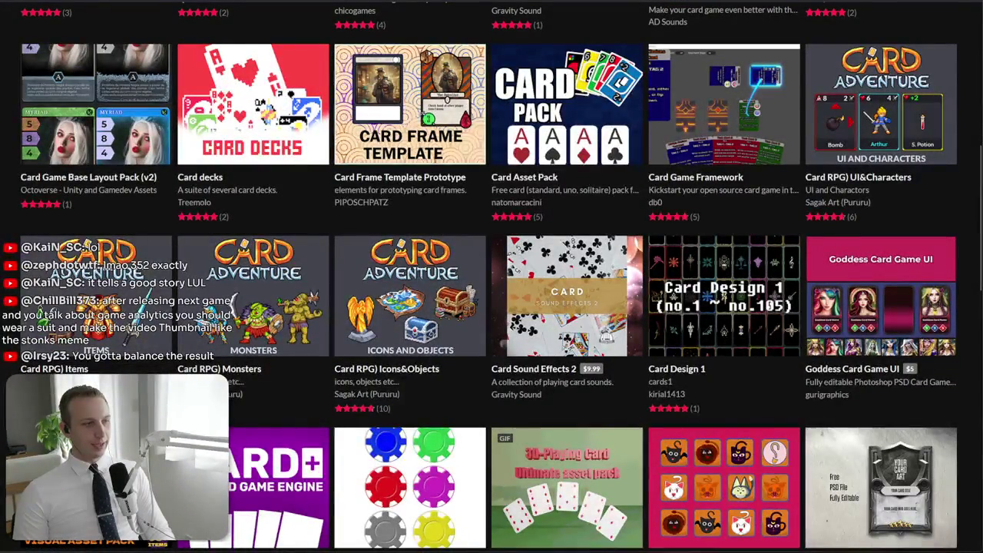
{"action": "key", "text": "alt+Tab"}
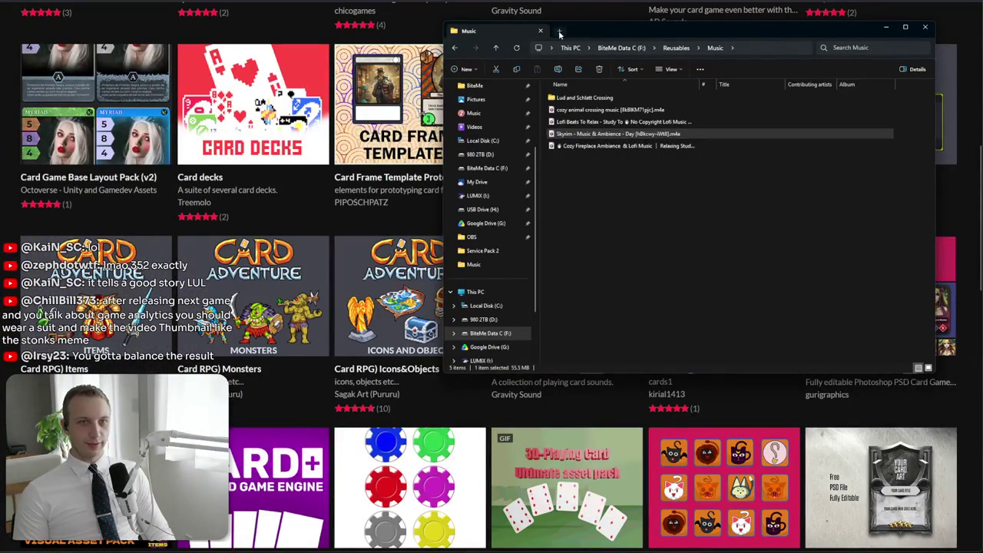
In a new Explorer tab, browse D: > SFX subfolders and open Fantasy Interface Sounds
{"action": "key", "text": "ctrl+t"}
{"action": "left_click", "coordinate": [487, 236]}
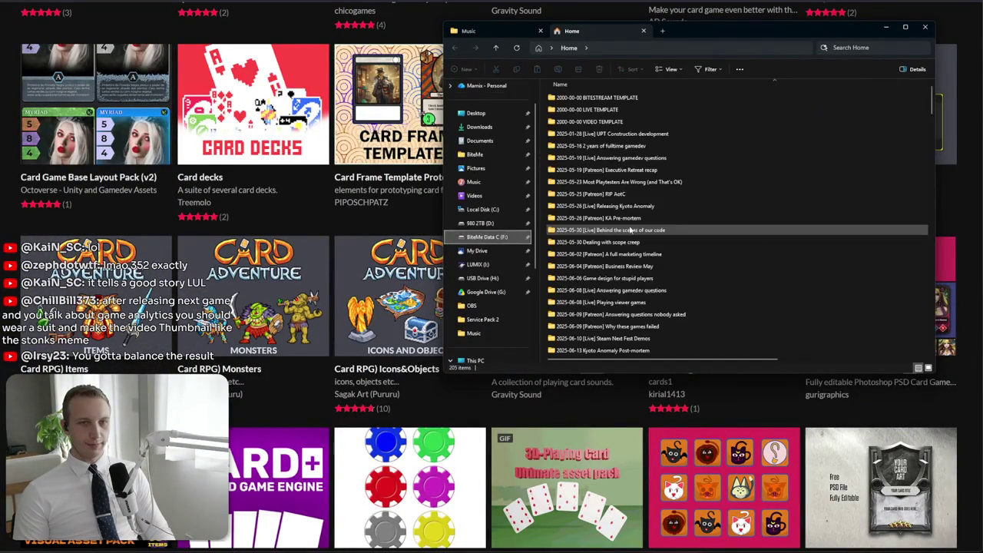
{"action": "left_click", "coordinate": [480, 223]}
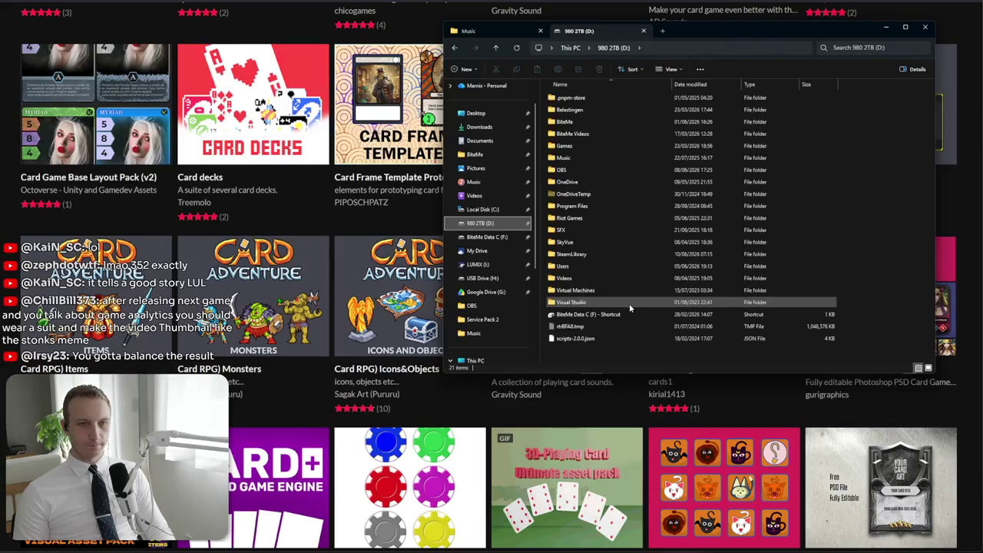
{"action": "double_click", "coordinate": [602, 234]}
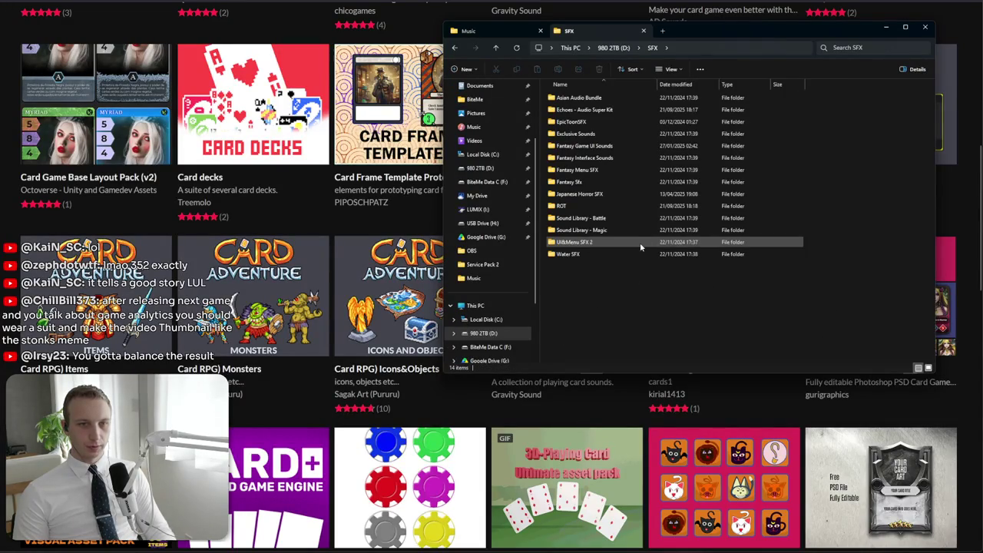
{"action": "double_click", "coordinate": [640, 245]}
{"action": "left_click", "coordinate": [584, 99]}
{"action": "double_click", "coordinate": [583, 100]}
{"action": "double_click", "coordinate": [570, 121]}
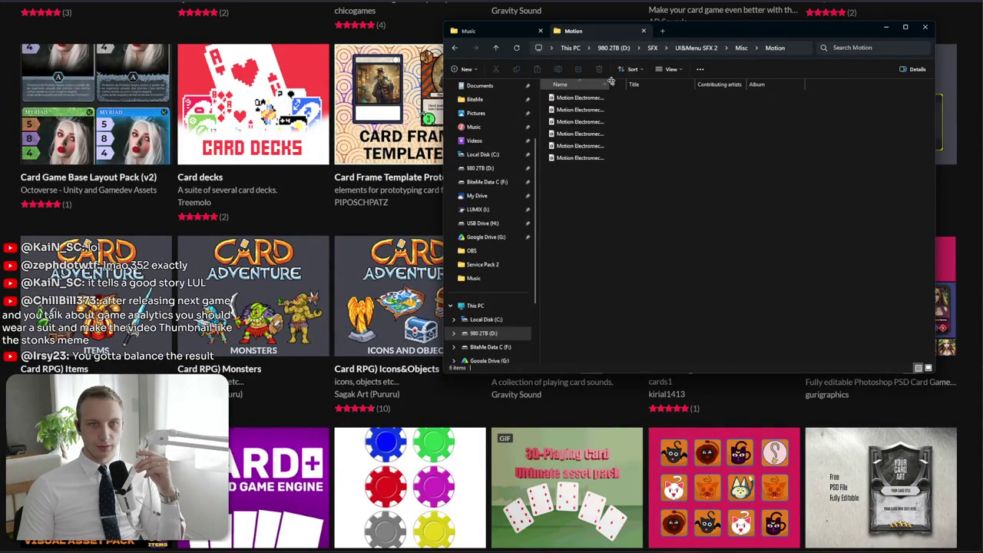
{"action": "left_click_drag", "start_coordinate": [609, 84], "coordinate": [704, 84]}
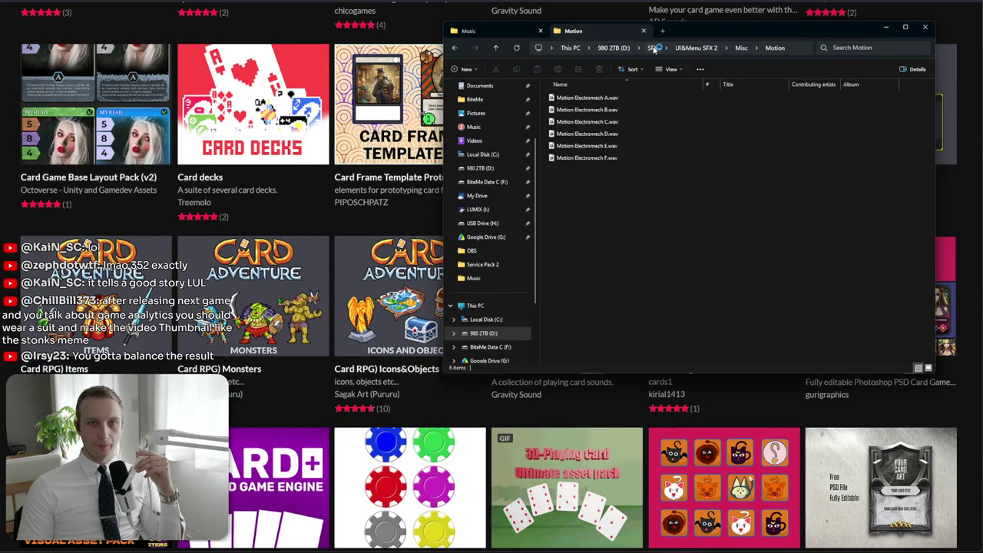
{"action": "left_click", "coordinate": [652, 47]}
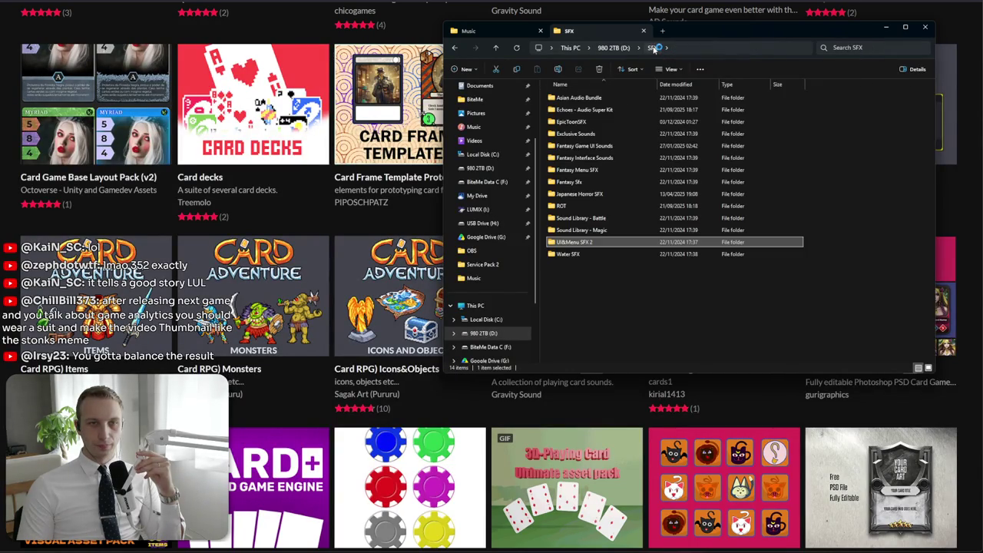
{"action": "double_click", "coordinate": [644, 158]}
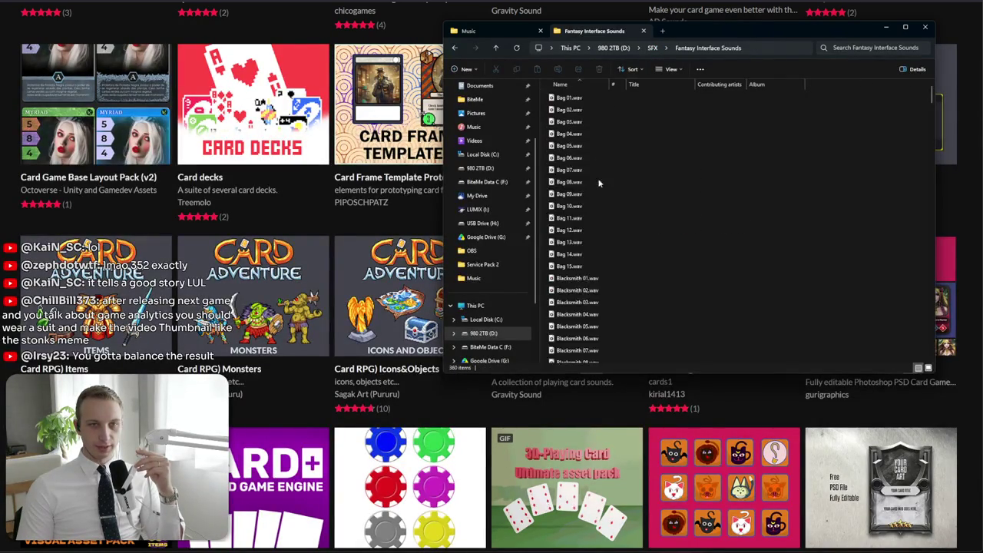
Preview the Cards Place 01 and Cards Place 05 sounds, ending on Cards Place 07
{"action": "scroll", "coordinate": [609, 261], "scroll_direction": "down", "scroll_amount": 10}
{"action": "scroll", "coordinate": [609, 261], "scroll_direction": "up", "scroll_amount": 10}
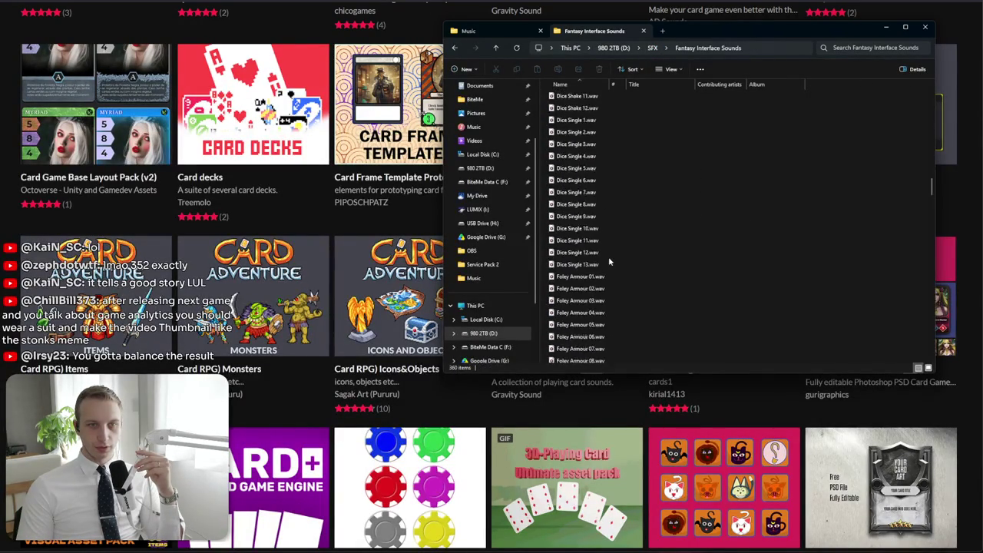
{"action": "left_click", "coordinate": [615, 193]}
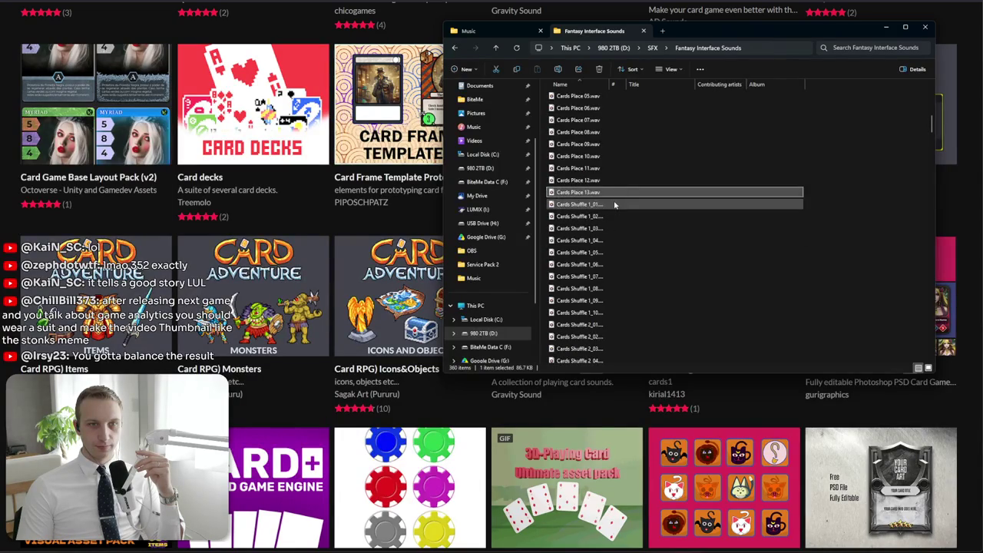
{"action": "scroll", "coordinate": [613, 177], "scroll_direction": "up", "scroll_amount": 3}
{"action": "double_click", "coordinate": [606, 156]}
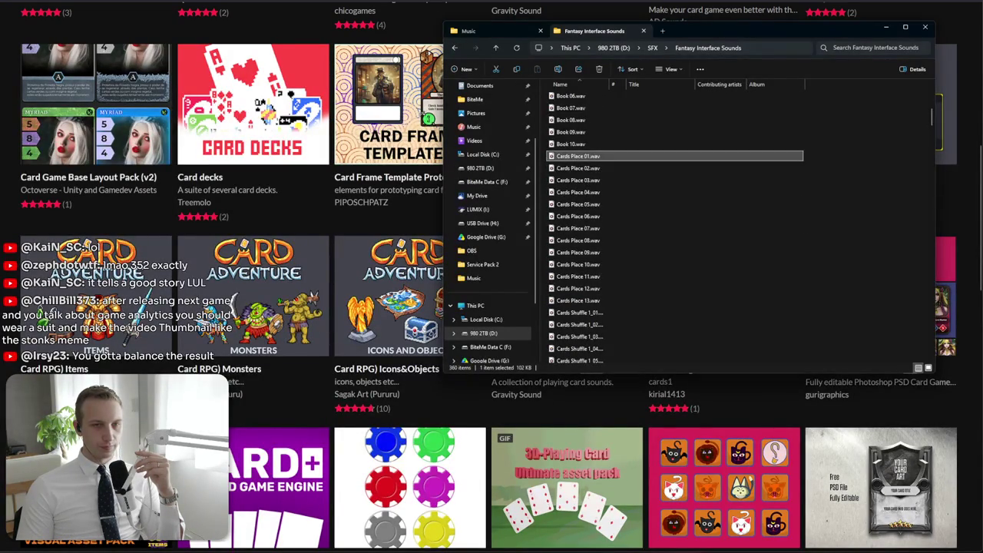
{"action": "double_click", "coordinate": [607, 205]}
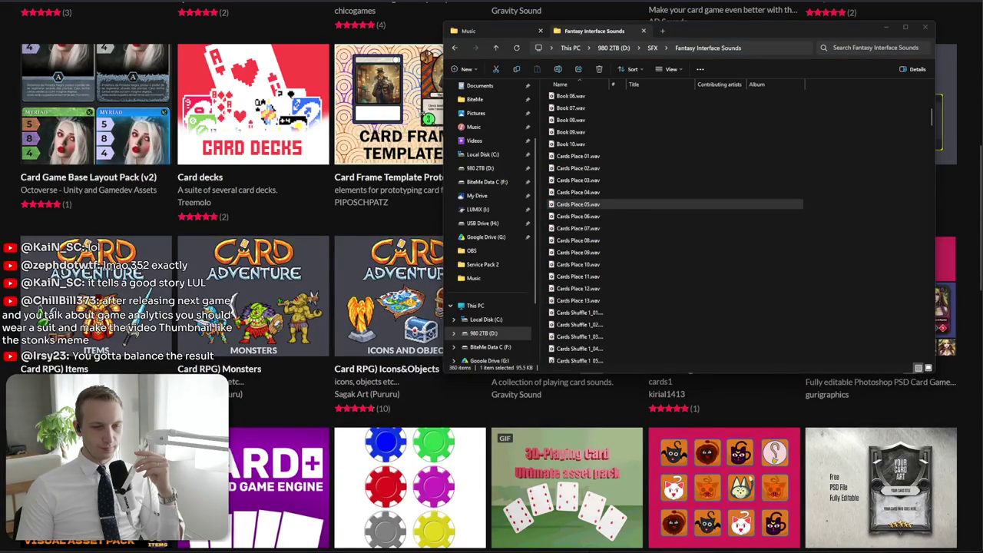
{"action": "left_click", "coordinate": [607, 228]}
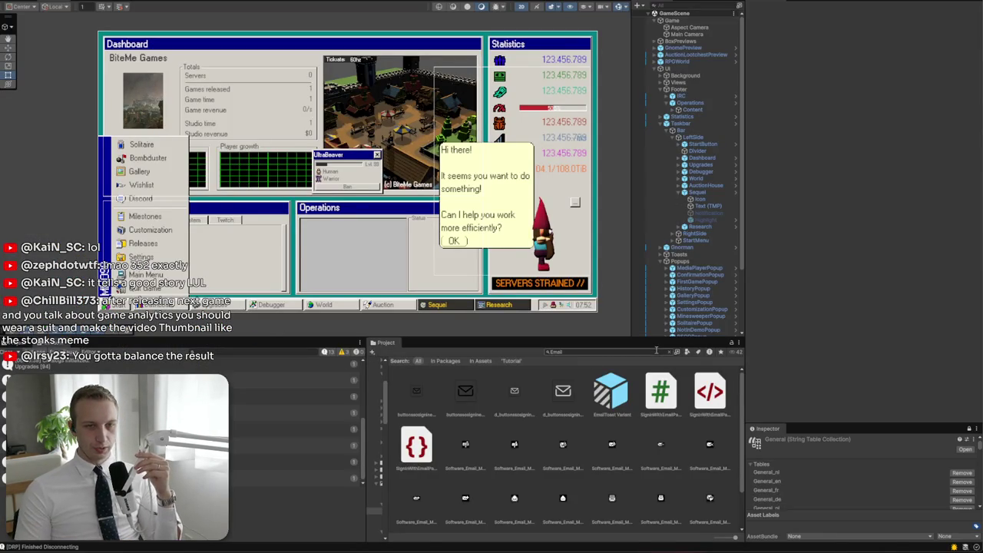
Show Unity's Assets folder and open Audio, then return to File Explorer
{"action": "left_click", "coordinate": [401, 361]}
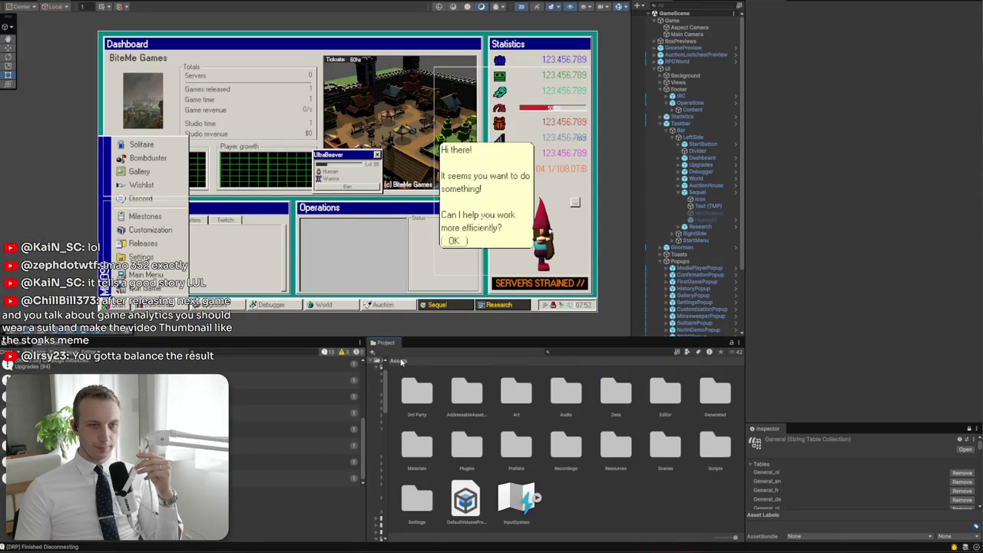
{"action": "double_click", "coordinate": [566, 391]}
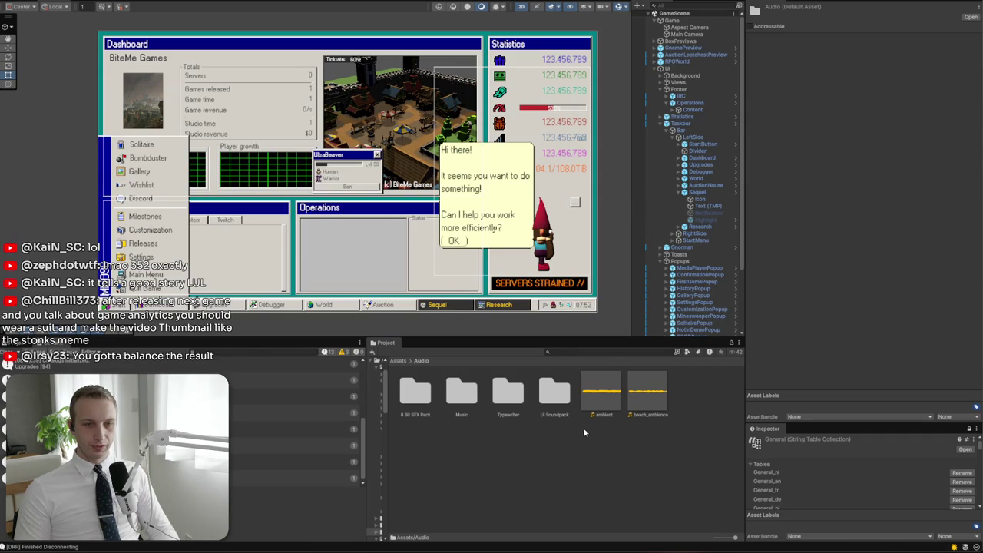
{"action": "key", "text": "alt+Tab"}
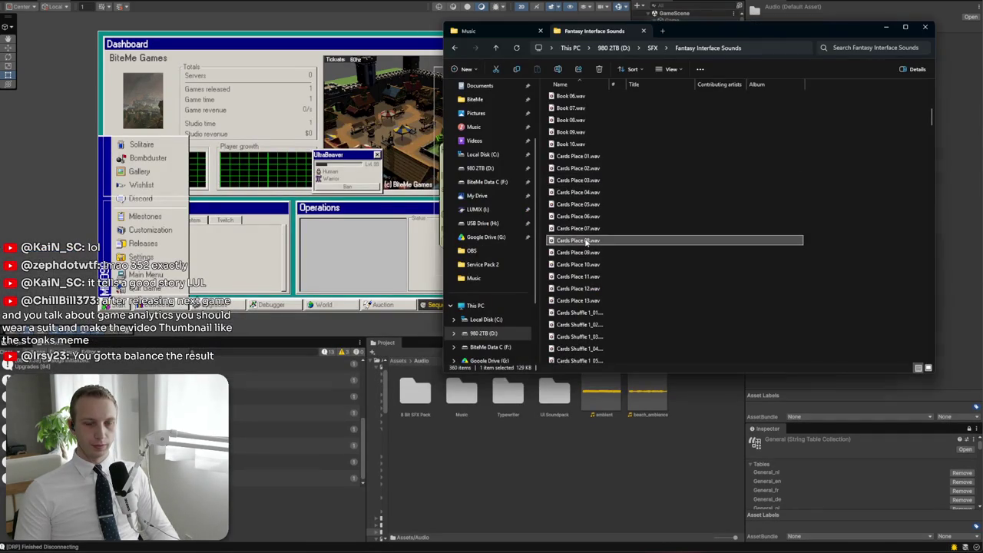
Import Cards Place 08.wav into Unity's Assets/Audio folder by dragging it over
{"action": "left_click", "coordinate": [589, 241]}
{"action": "mouse_move", "coordinate": [591, 289]}
{"action": "left_mouse_down"}
{"action": "mouse_move", "coordinate": [601, 331]}
{"action": "mouse_move", "coordinate": [560, 490]}
{"action": "mouse_move", "coordinate": [692, 390]}
{"action": "mouse_move", "coordinate": [682, 456]}
{"action": "left_mouse_up"}
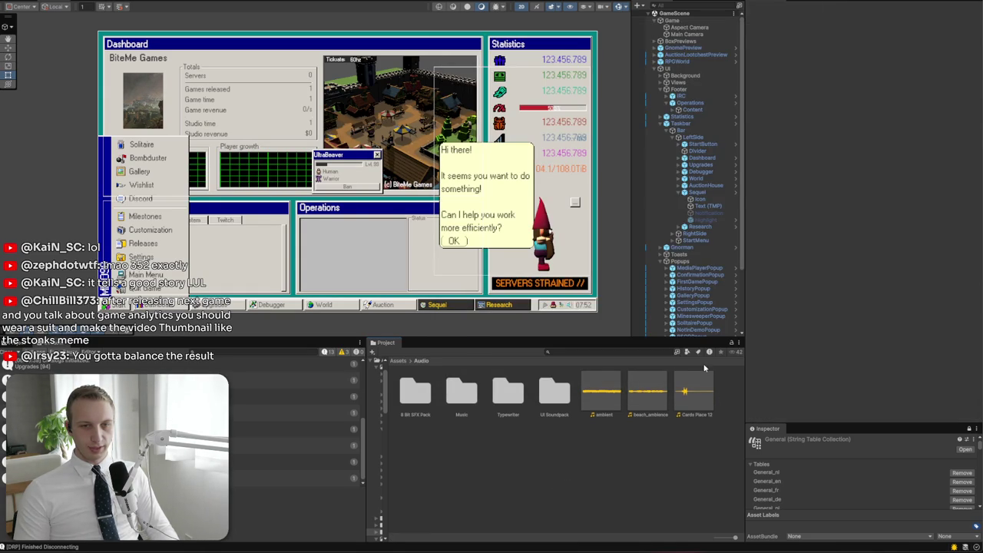
{"action": "key", "text": "alt+Tab"}
Compare Cards Shuffle 1_01, 1_06, 1_07, 1_03, 1_02 and 2_03
{"action": "scroll", "coordinate": [561, 271], "scroll_direction": "down", "scroll_amount": 2}
{"action": "left_click", "coordinate": [620, 143]}
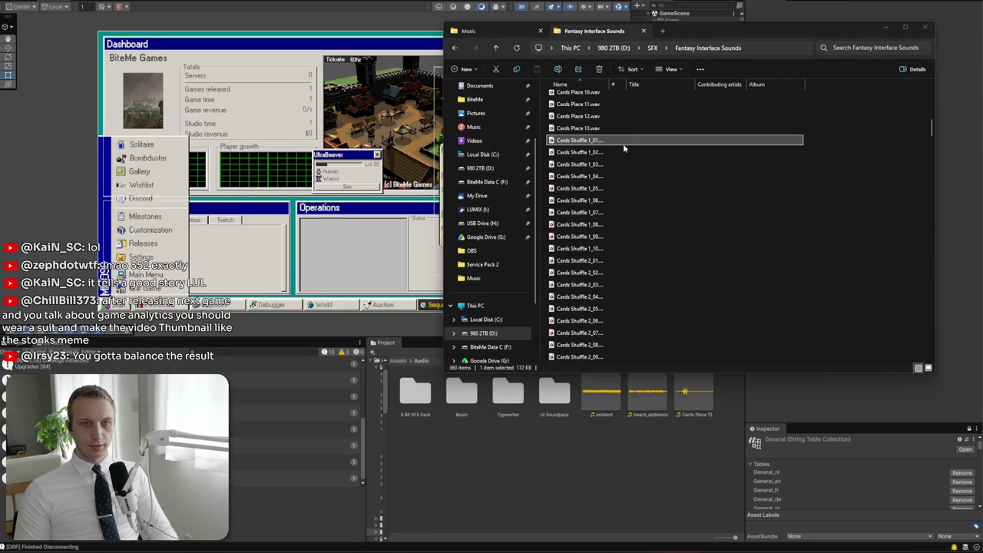
{"action": "left_click", "coordinate": [626, 200]}
{"action": "left_click", "coordinate": [603, 213]}
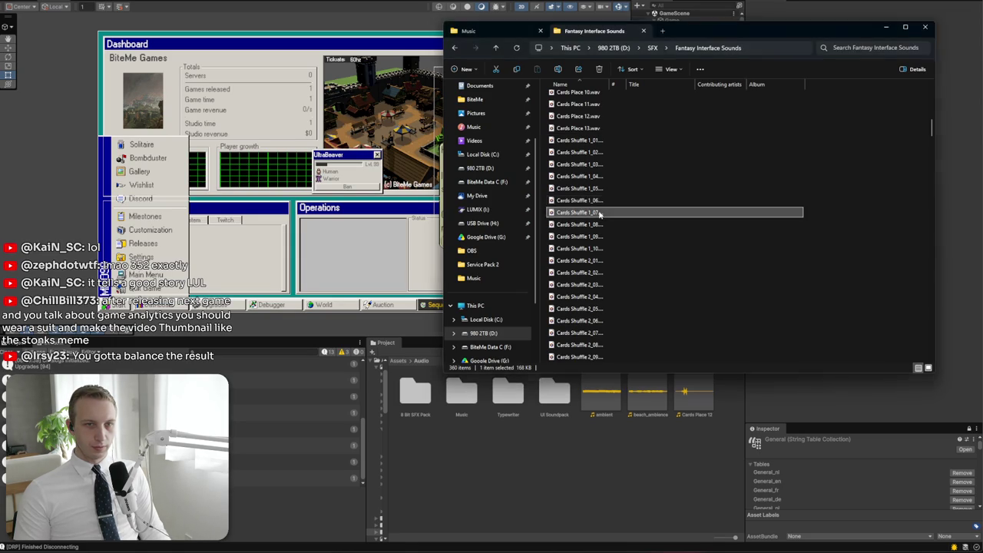
{"action": "left_click", "coordinate": [601, 167]}
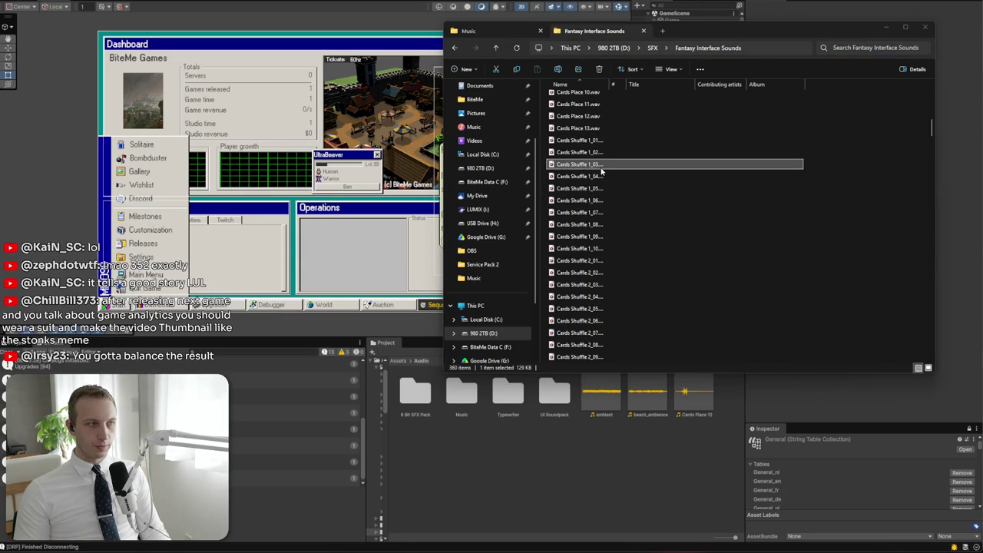
{"action": "left_click", "coordinate": [596, 154]}
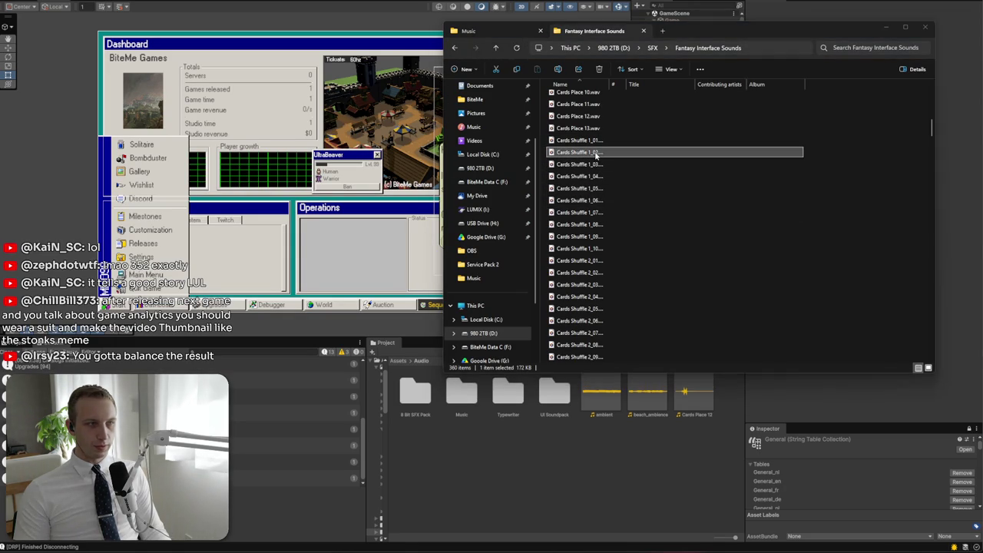
{"action": "left_click", "coordinate": [595, 141]}
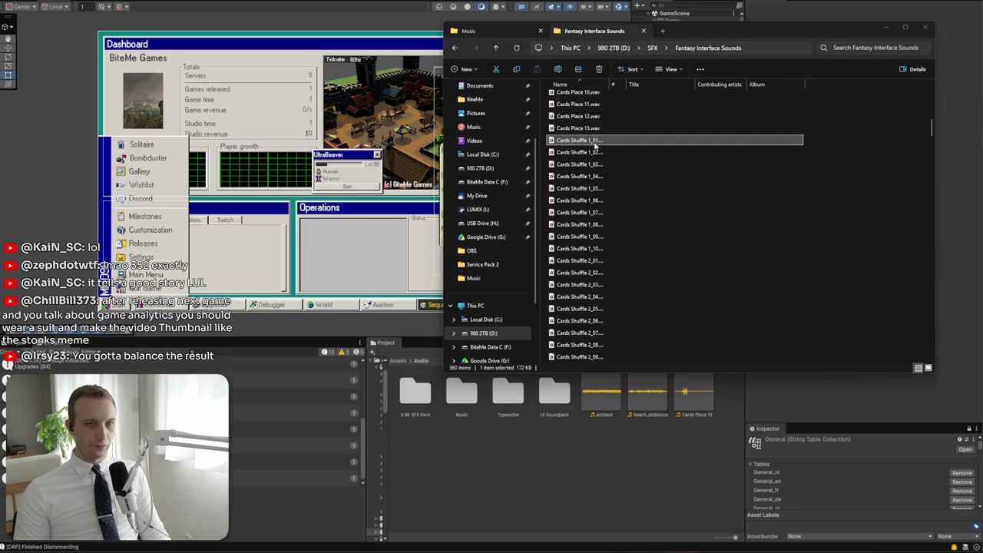
{"action": "left_click", "coordinate": [589, 284]}
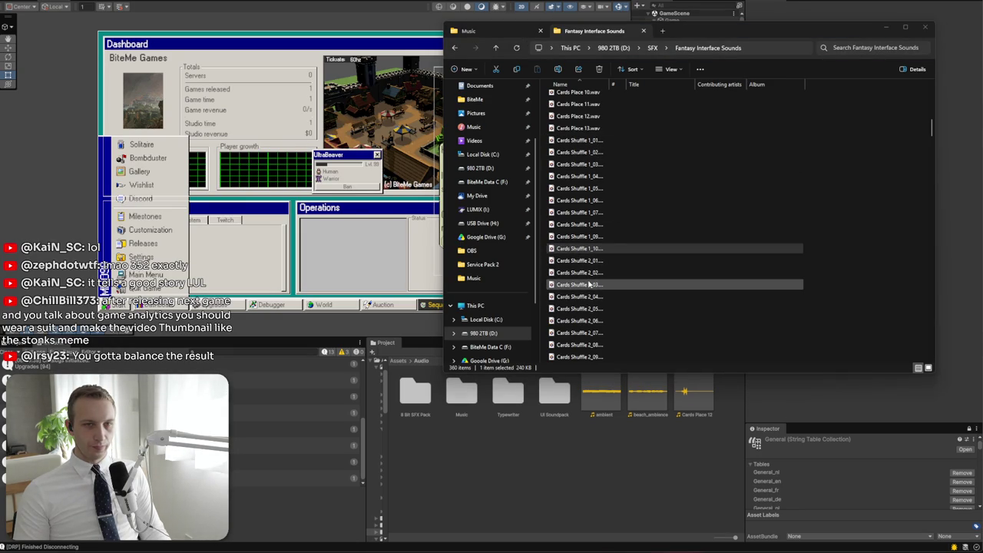
Check shuffle variants 2_10, 3_3, 4_2 and 5_5, settle on Cards Shuffle 1_01 for Unity
{"action": "scroll", "coordinate": [588, 269], "scroll_direction": "down", "scroll_amount": 4}
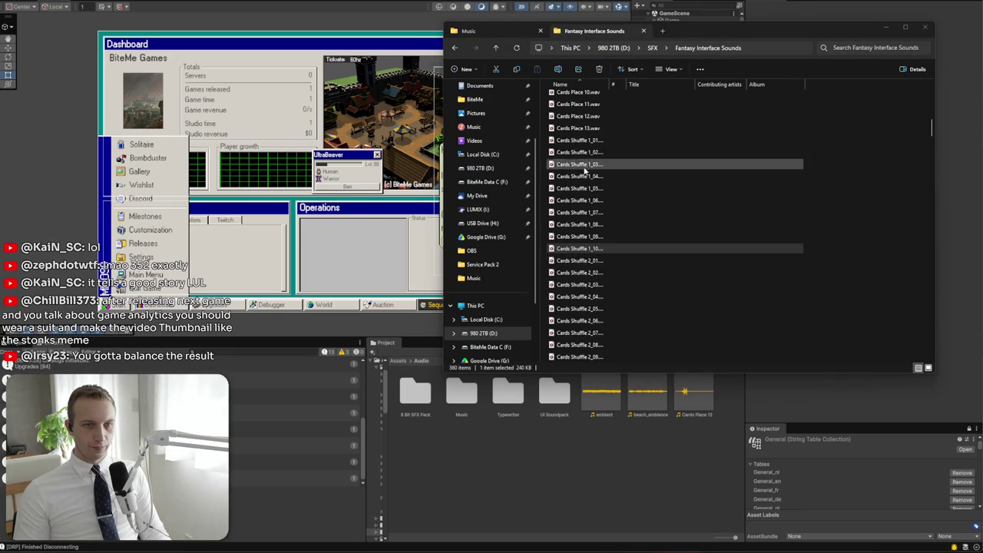
{"action": "left_click", "coordinate": [587, 227]}
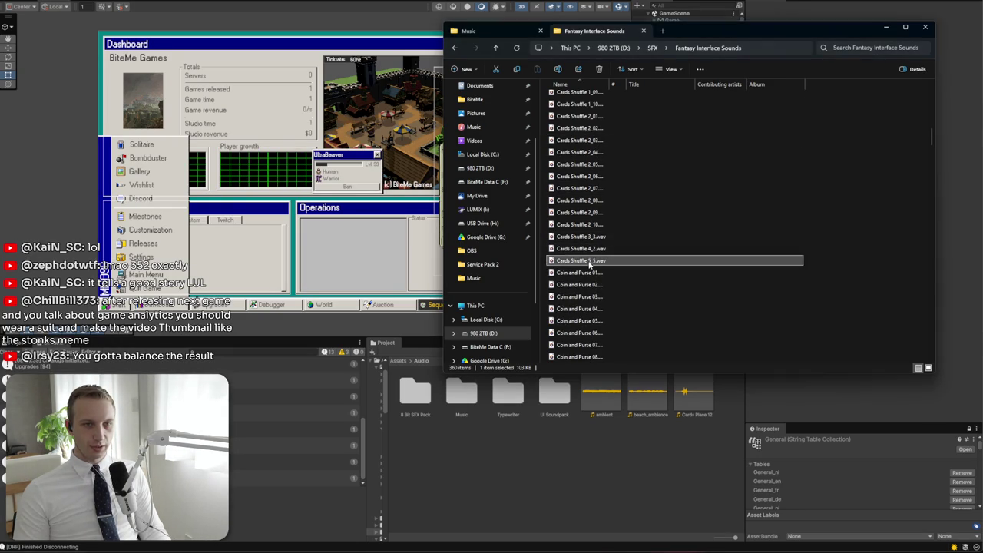
{"action": "left_click", "coordinate": [594, 238]}
{"action": "left_click", "coordinate": [604, 248]}
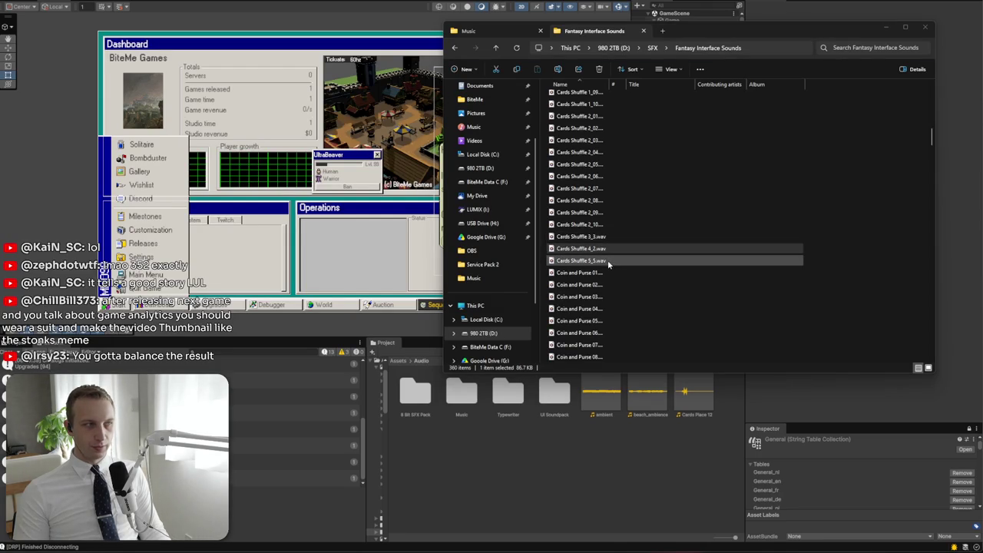
{"action": "left_click", "coordinate": [608, 259]}
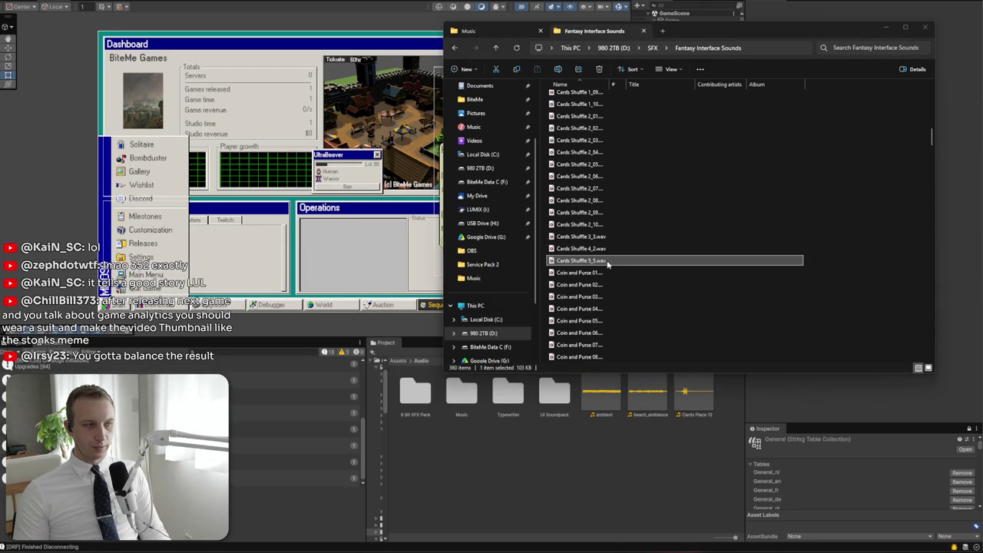
{"action": "scroll", "coordinate": [607, 262], "scroll_direction": "up", "scroll_amount": 4}
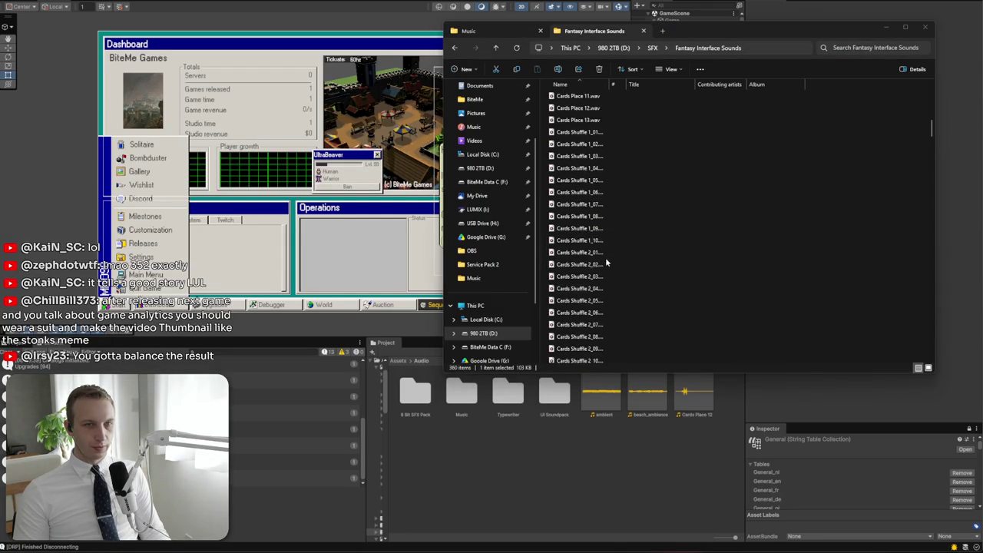
{"action": "left_click", "coordinate": [607, 156]}
{"action": "left_click", "coordinate": [593, 120]}
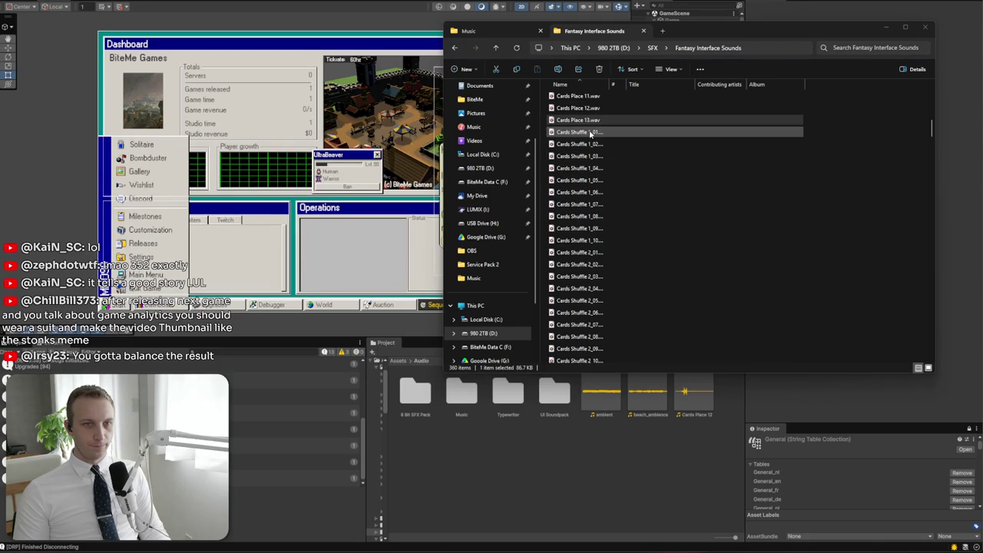
{"action": "left_click", "coordinate": [590, 133]}
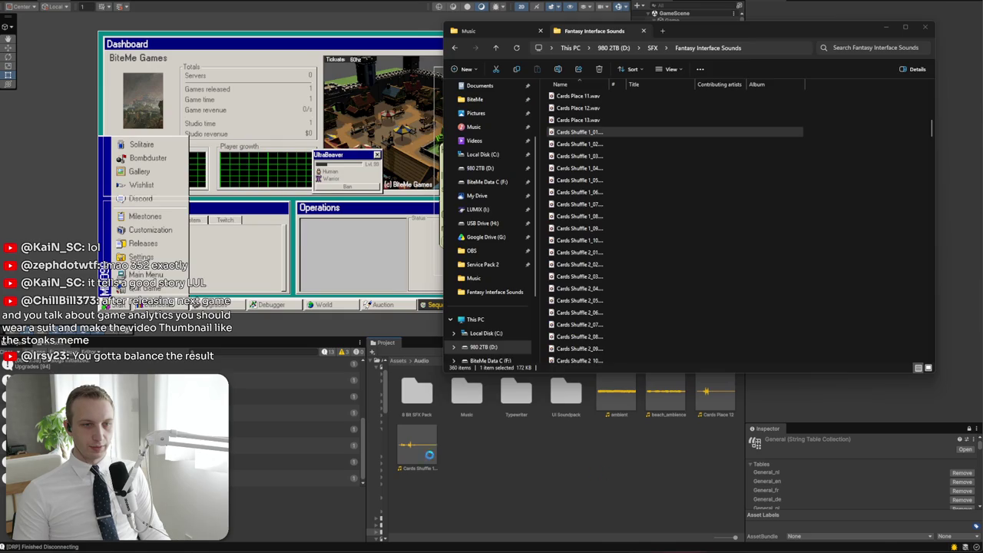
{"action": "left_click", "coordinate": [464, 428]}
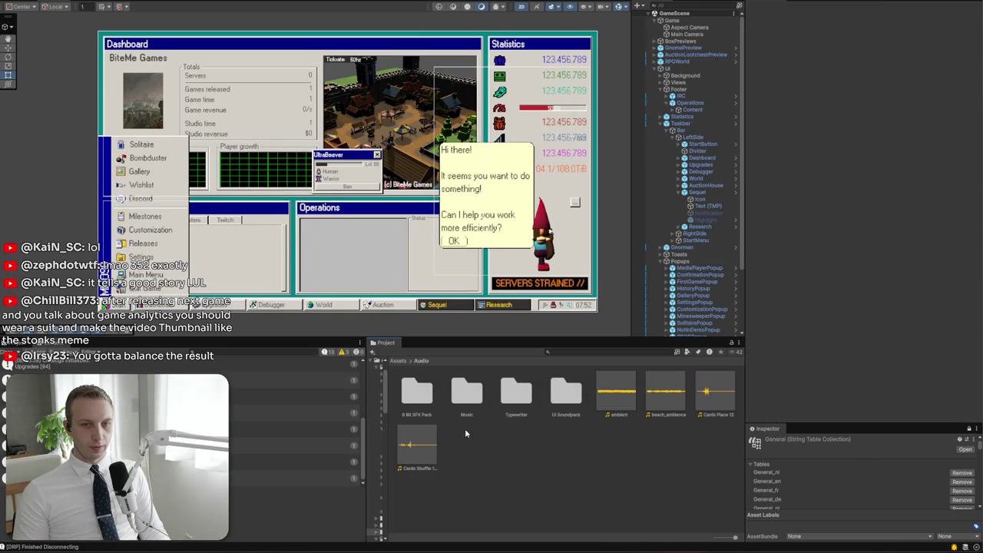
{"action": "left_click", "coordinate": [190, 3]}
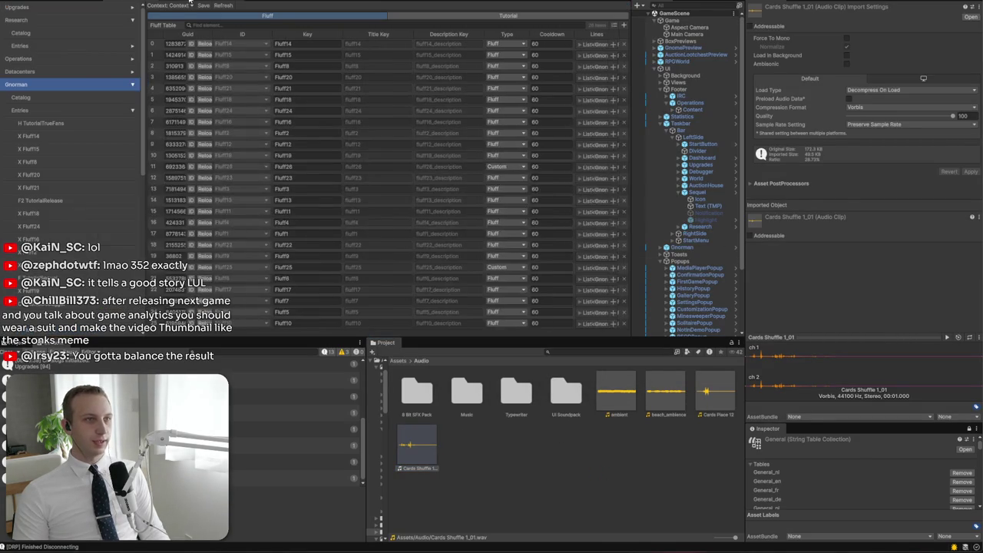
Open the Enums > AudioDataType entry list and go to its second page
{"action": "left_click", "coordinate": [135, 82]}
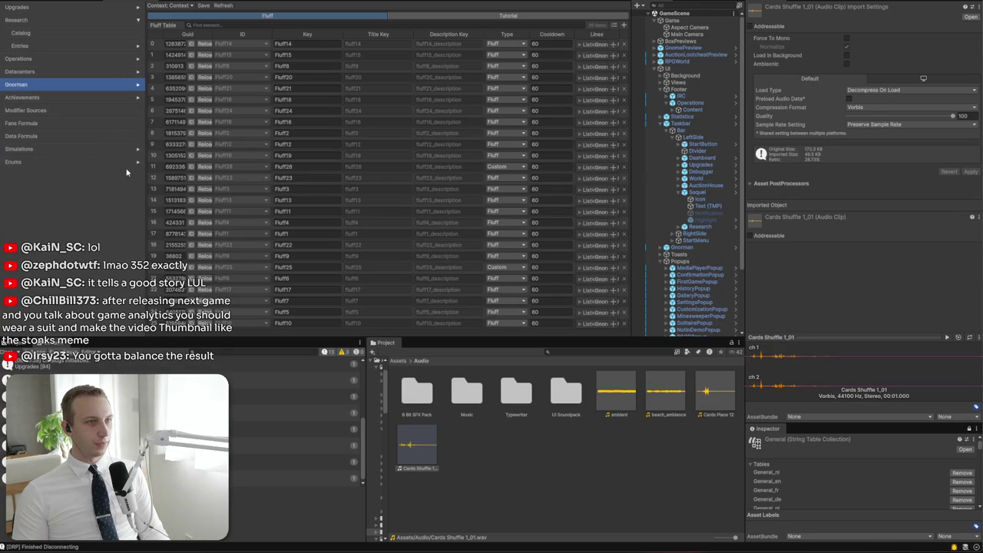
{"action": "left_click", "coordinate": [134, 162]}
{"action": "scroll", "coordinate": [70, 177], "scroll_direction": "down", "scroll_amount": 1}
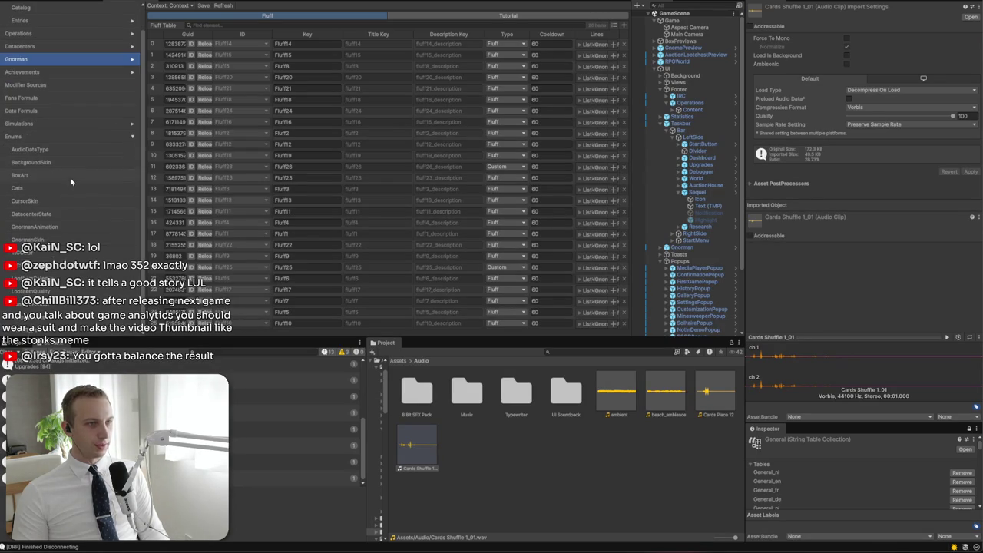
{"action": "left_click", "coordinate": [77, 148]}
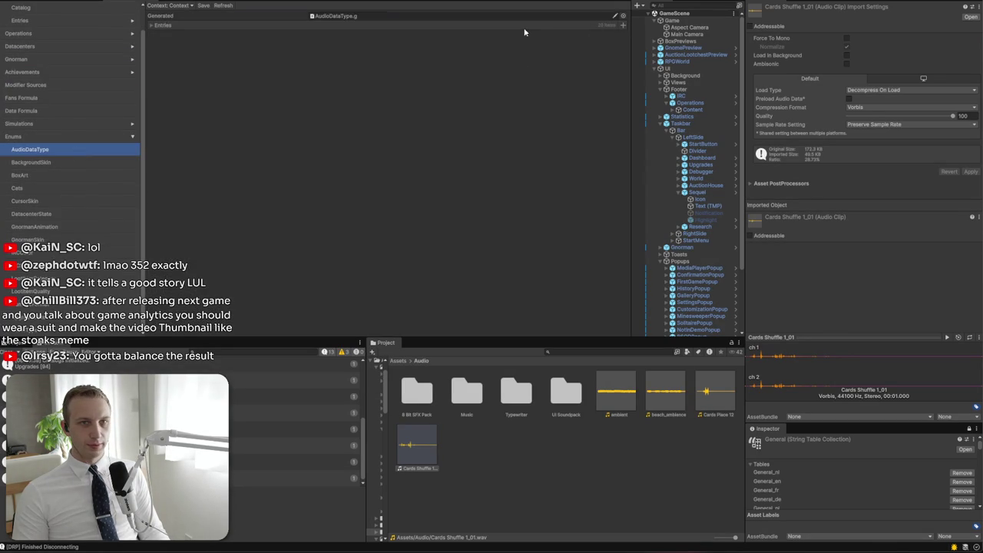
{"action": "left_click", "coordinate": [163, 25]}
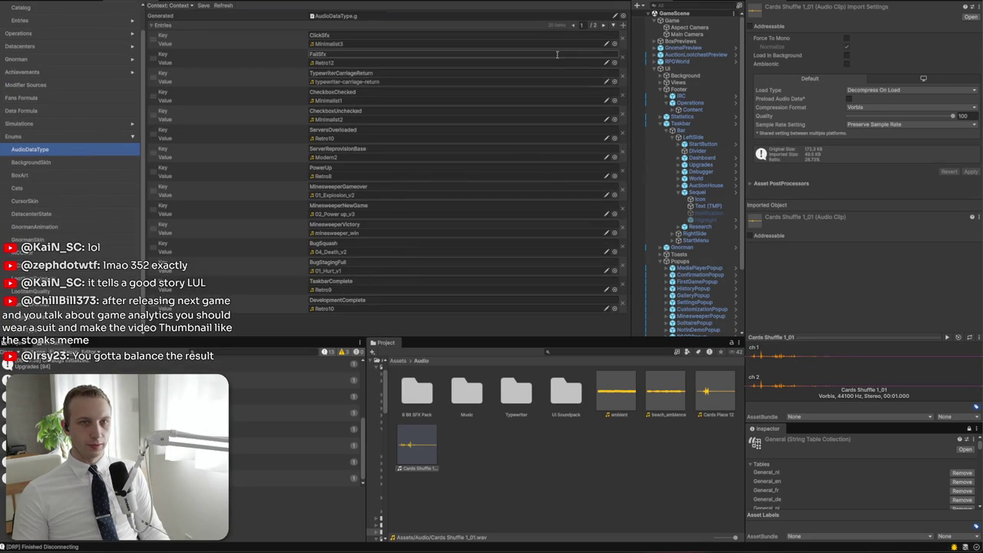
{"action": "left_click", "coordinate": [604, 25]}
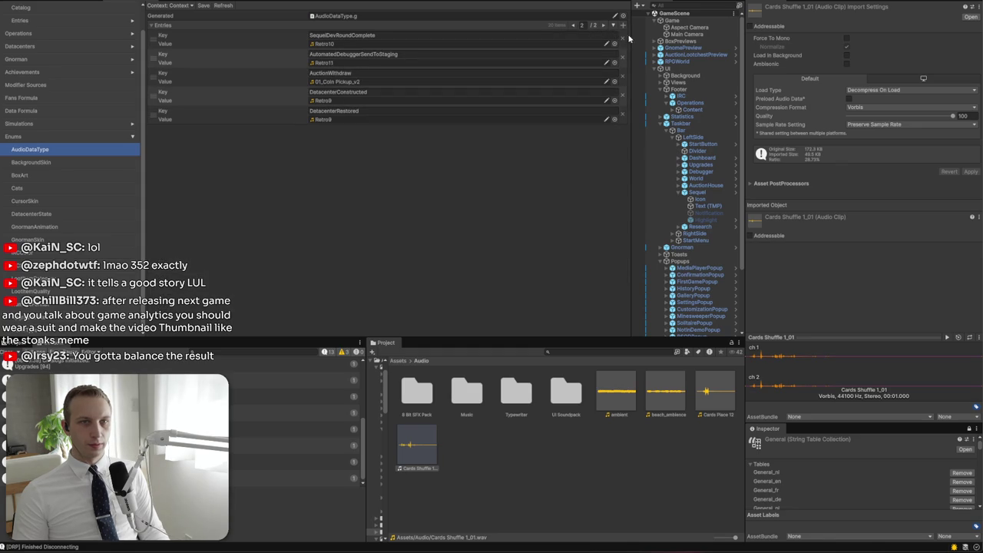
Add CardPlacement and CardShuffle entries, assigning Cards Place 12 and Cards Shuffle 1_01
{"action": "left_click", "coordinate": [623, 26]}
{"action": "left_click", "coordinate": [397, 127]}
{"action": "type", "text": "CardPlacement"}
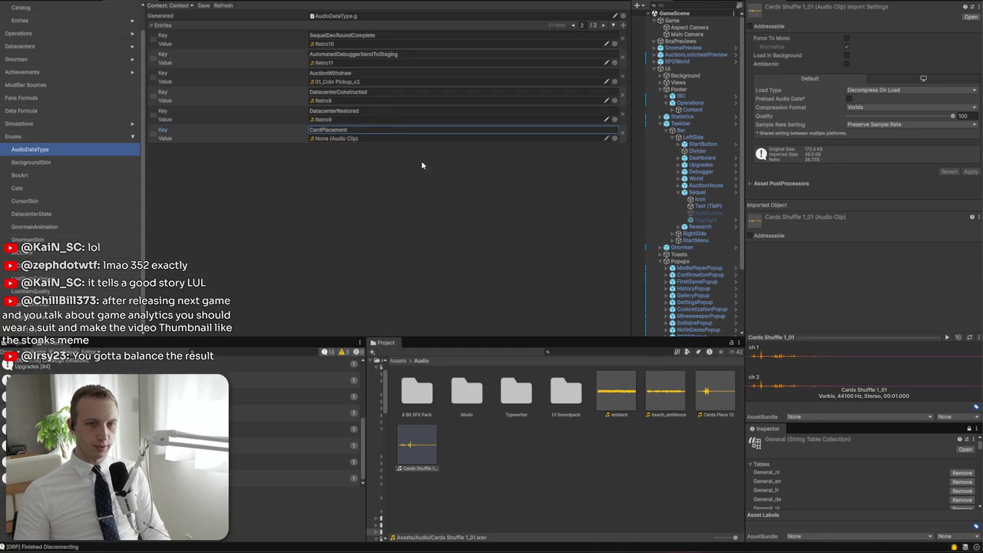
{"action": "left_click", "coordinate": [386, 140]}
{"action": "left_click_drag", "start_coordinate": [386, 143], "coordinate": [384, 140]}
{"action": "type", "text": "Card"}
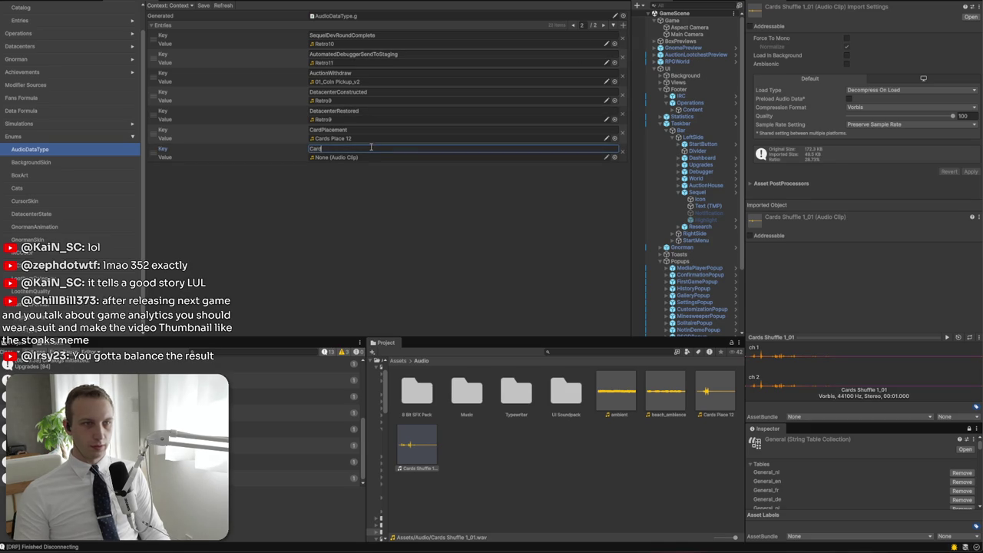
{"action": "type", "text": "Shuffle"}
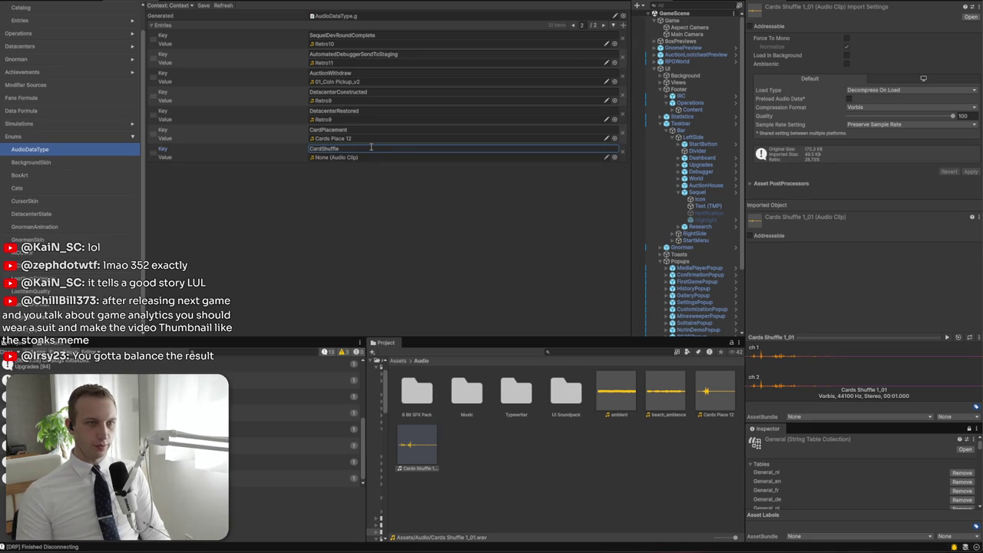
{"action": "left_click_drag", "start_coordinate": [348, 149], "coordinate": [355, 158]}
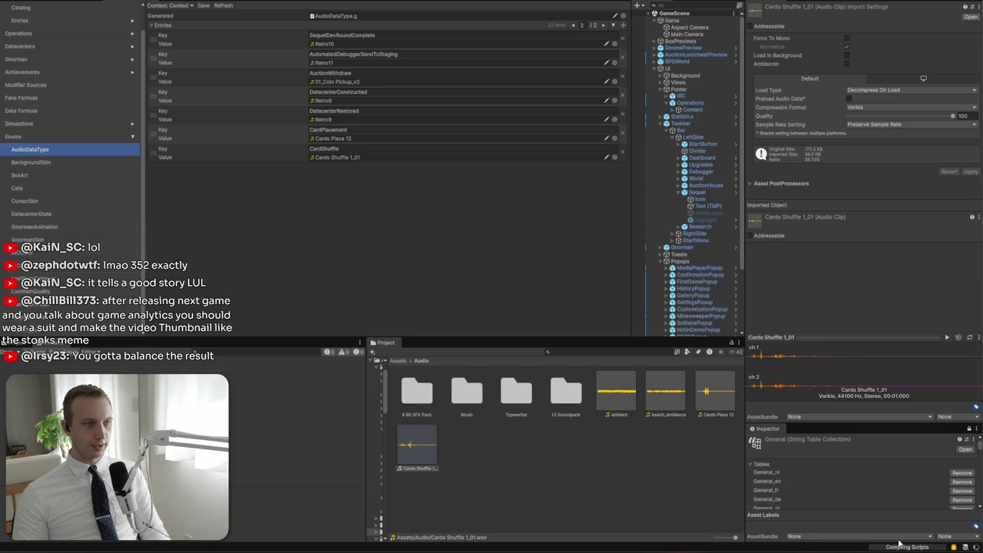
{"action": "key", "text": "alt+Tab"}
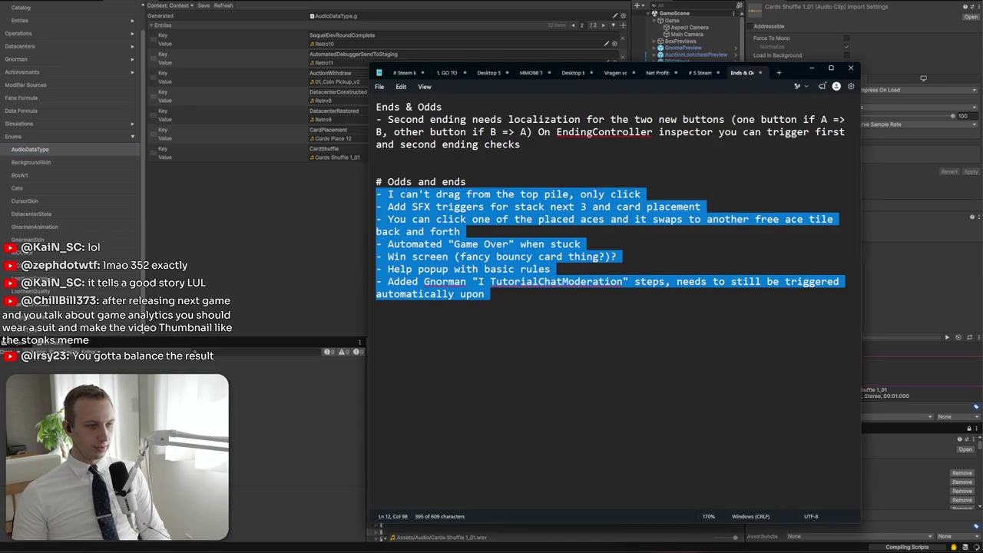
Tag the 'stack next 3' note with (CardShuffle) and 'card placement' with (CardPlacement)
{"action": "left_click", "coordinate": [673, 231]}
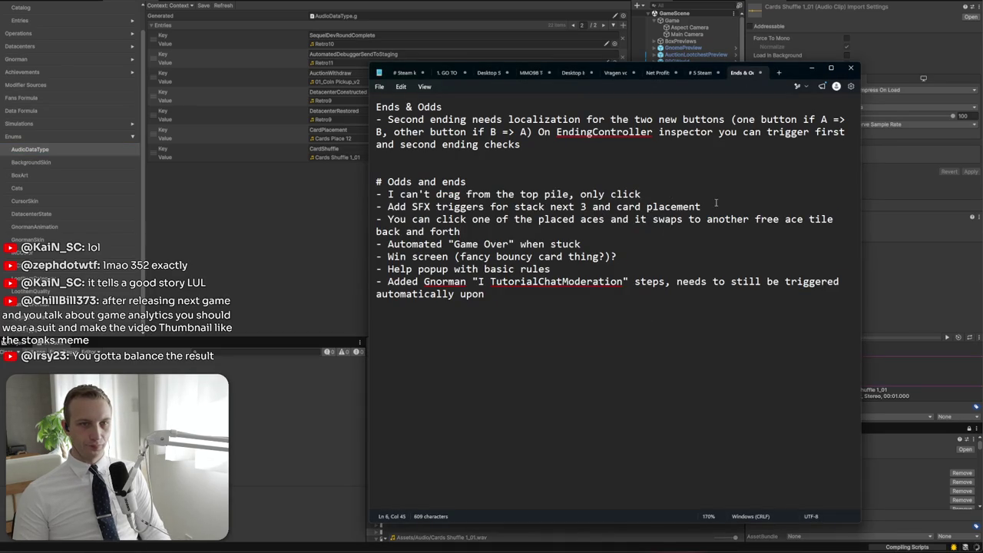
{"action": "type", "text": "(CarddS"}
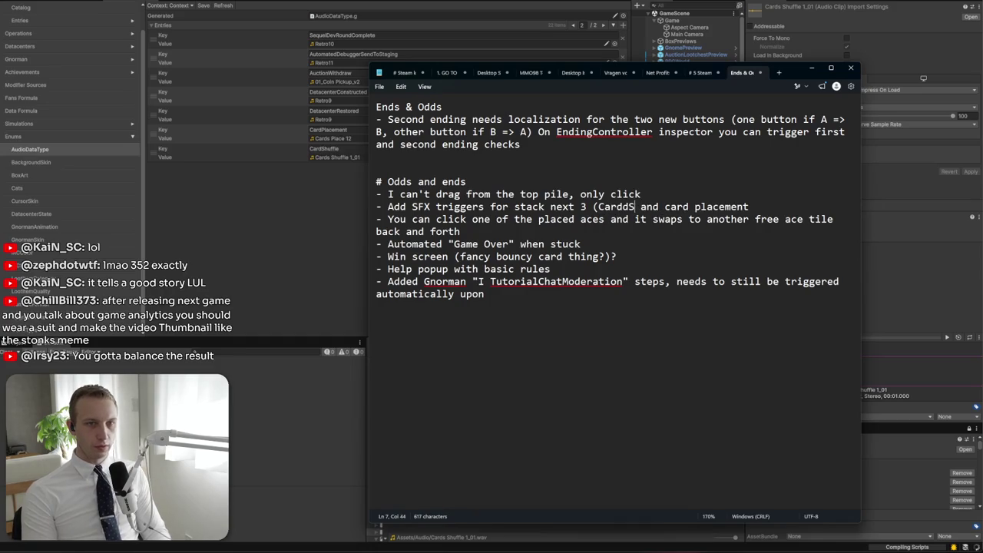
{"action": "key", "text": "BackSpace"}
{"action": "key", "text": "BackSpace"}
{"action": "type", "text": "Shuffle)"}
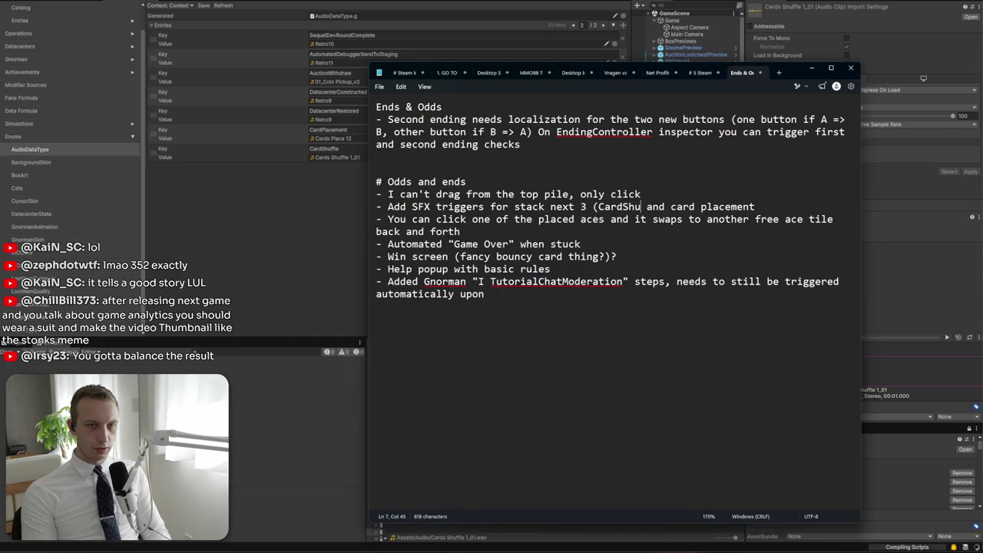
{"action": "left_click", "coordinate": [731, 206]}
{"action": "type", "text": "(CardPla"}
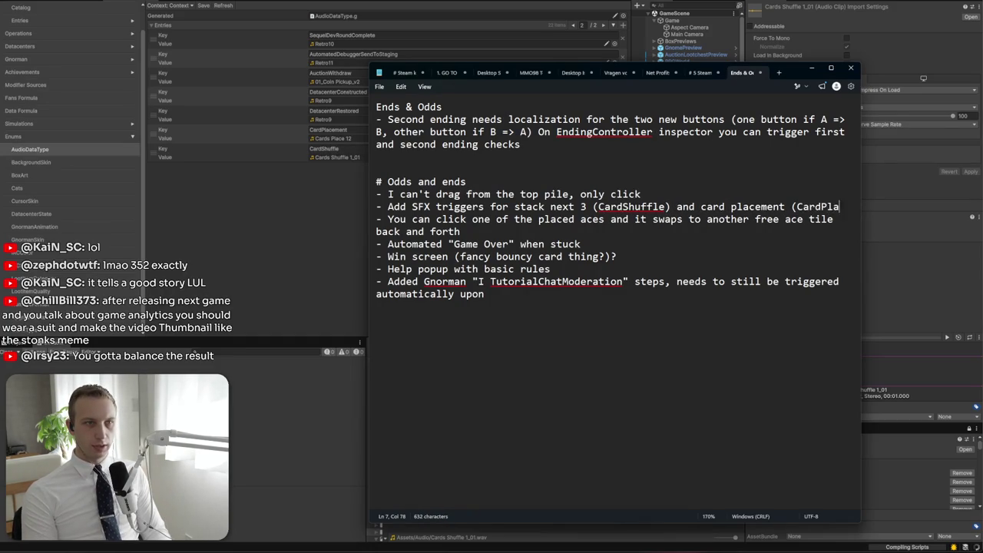
{"action": "type", "text": "cement)"}
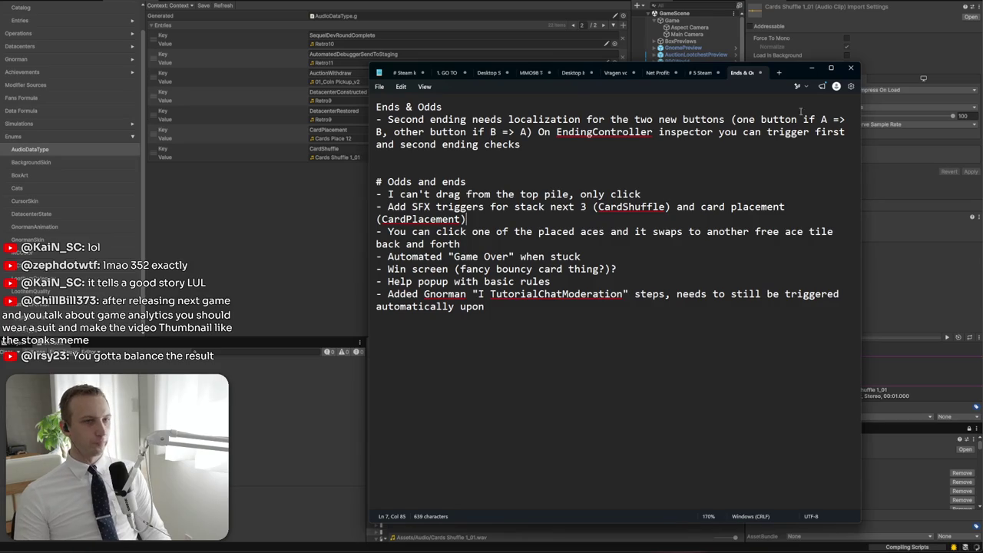
{"action": "left_click", "coordinate": [814, 70]}
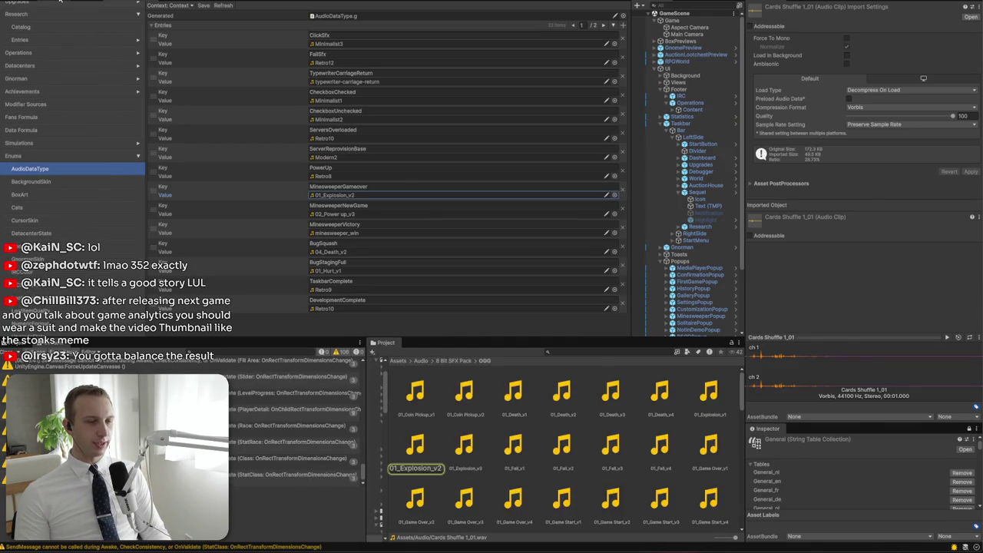
{"action": "key", "text": "alt+Tab"}
{"action": "mouse_move", "coordinate": [495, 307]}
{"action": "left_mouse_down"}
{"action": "mouse_move", "coordinate": [501, 294]}
{"action": "mouse_move", "coordinate": [376, 181]}
{"action": "mouse_move", "coordinate": [299, 178]}
{"action": "left_mouse_up"}
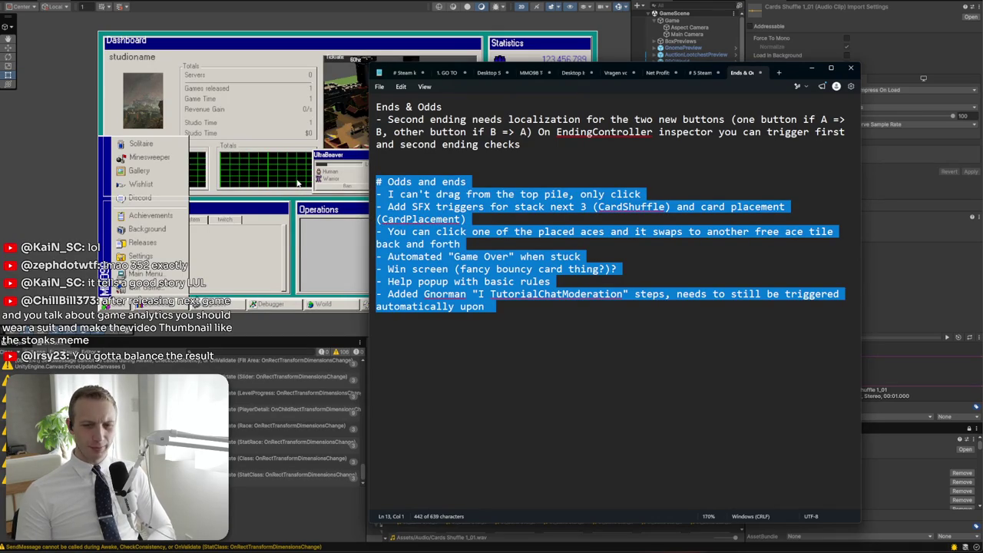
{"action": "mouse_move", "coordinate": [491, 306]}
{"action": "left_mouse_down"}
{"action": "mouse_move", "coordinate": [461, 146]}
{"action": "mouse_move", "coordinate": [442, 156]}
{"action": "mouse_move", "coordinate": [395, 107]}
{"action": "mouse_move", "coordinate": [369, 107]}
{"action": "left_mouse_up"}
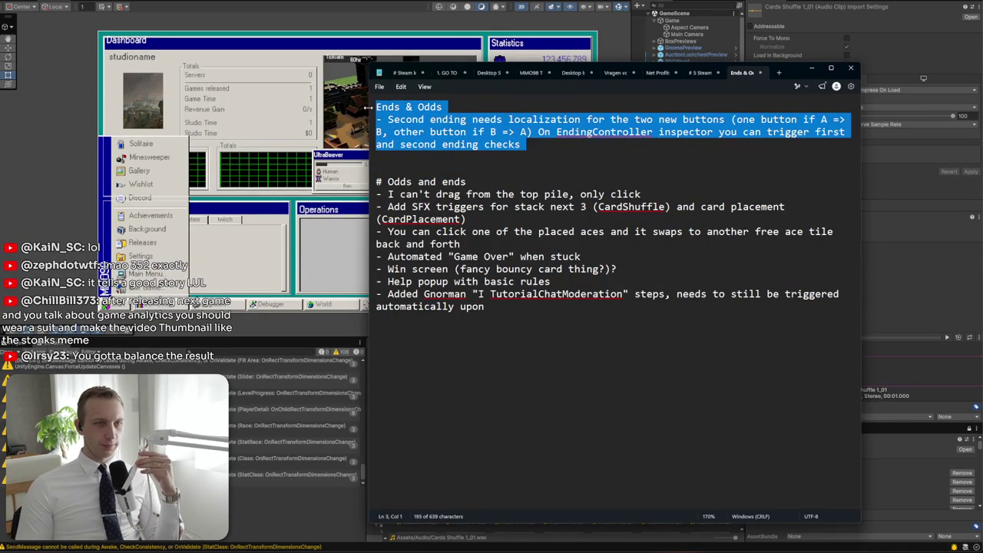
{"action": "left_click", "coordinate": [541, 146]}
{"action": "mouse_move", "coordinate": [541, 146]}
{"action": "left_mouse_down"}
{"action": "mouse_move", "coordinate": [376, 120]}
{"action": "mouse_move", "coordinate": [375, 106]}
{"action": "left_mouse_up"}
{"action": "left_click", "coordinate": [543, 146]}
{"action": "left_click_drag", "start_coordinate": [543, 146], "coordinate": [376, 108]}
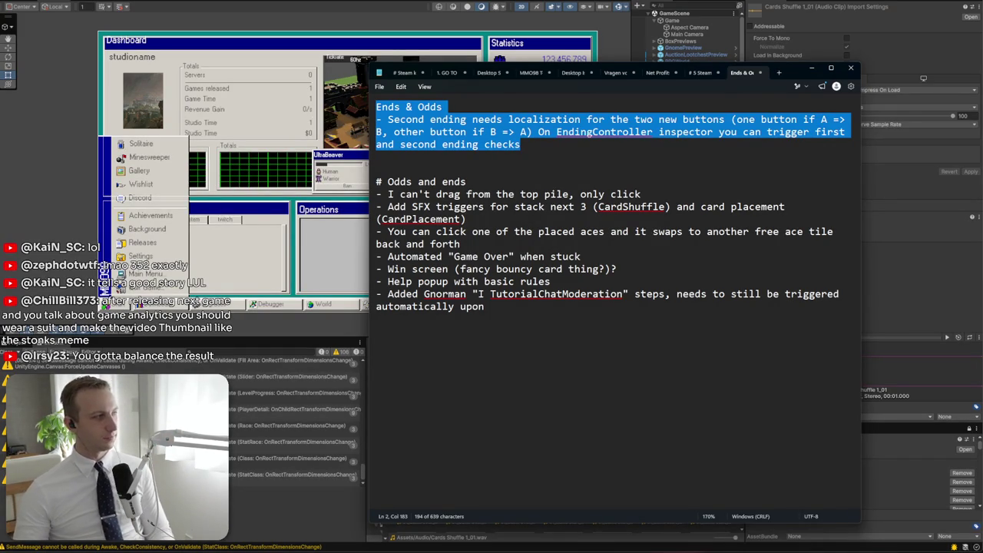
{"action": "left_click", "coordinate": [570, 277]}
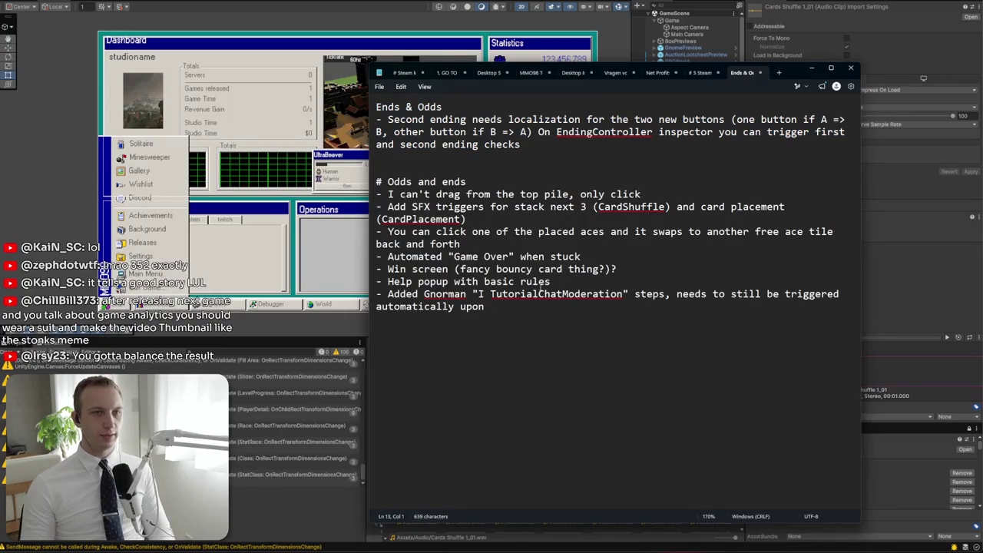
{"action": "left_click_drag", "start_coordinate": [577, 309], "coordinate": [378, 169]}
{"action": "left_click", "coordinate": [67, 224]}
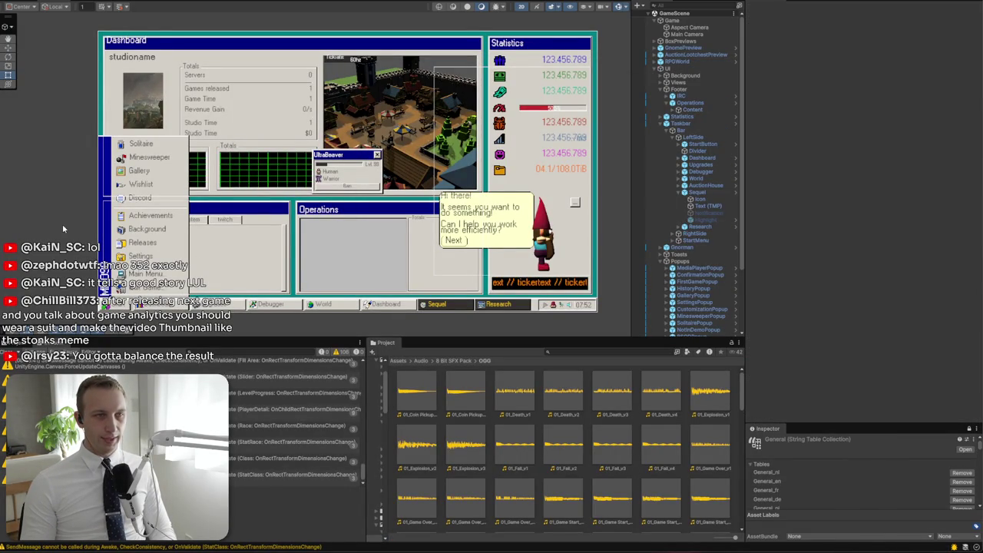
Switch File Explorer from Fantasy Interface Sounds to the Reusables\Music folder
{"action": "key", "text": "alt+Tab"}
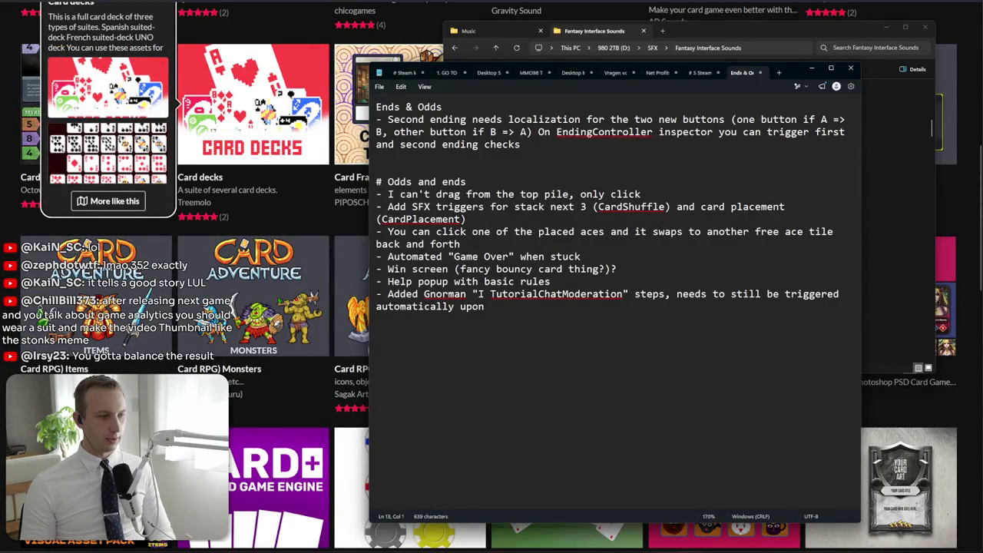
{"action": "key", "text": "alt+Tab"}
{"action": "left_click", "coordinate": [552, 425]}
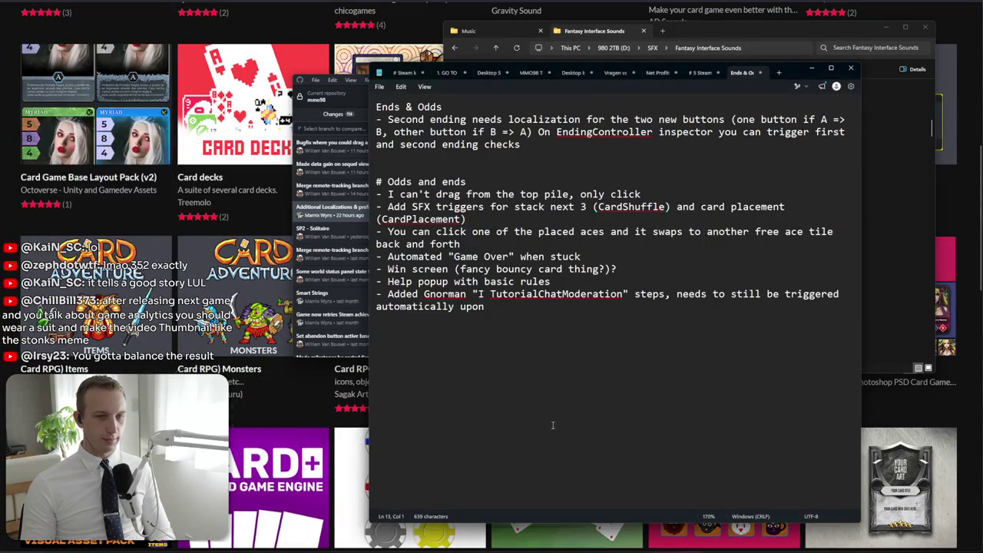
{"action": "left_click", "coordinate": [470, 31]}
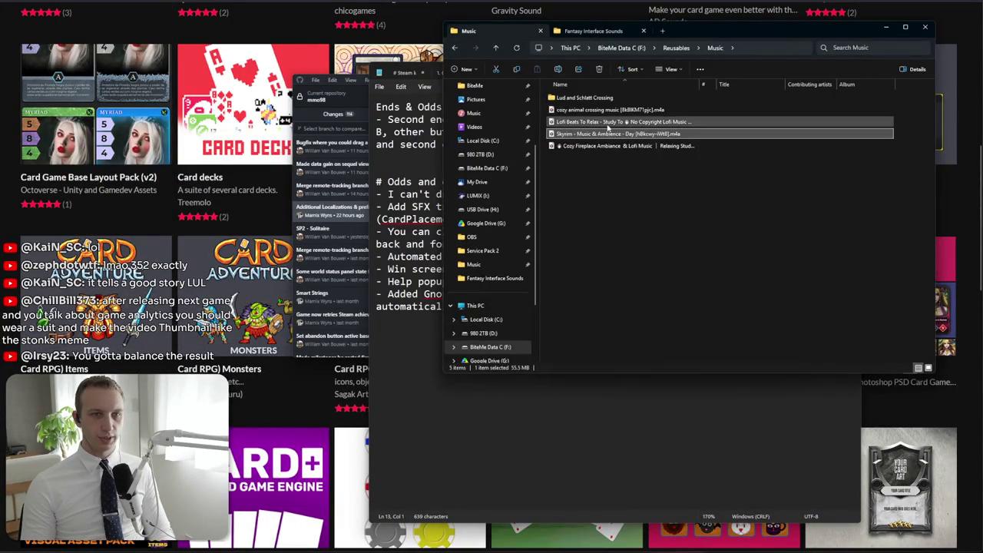
Bring GitHub Desktop with its 114 pending changes to the front
{"action": "key", "text": "alt+Tab"}
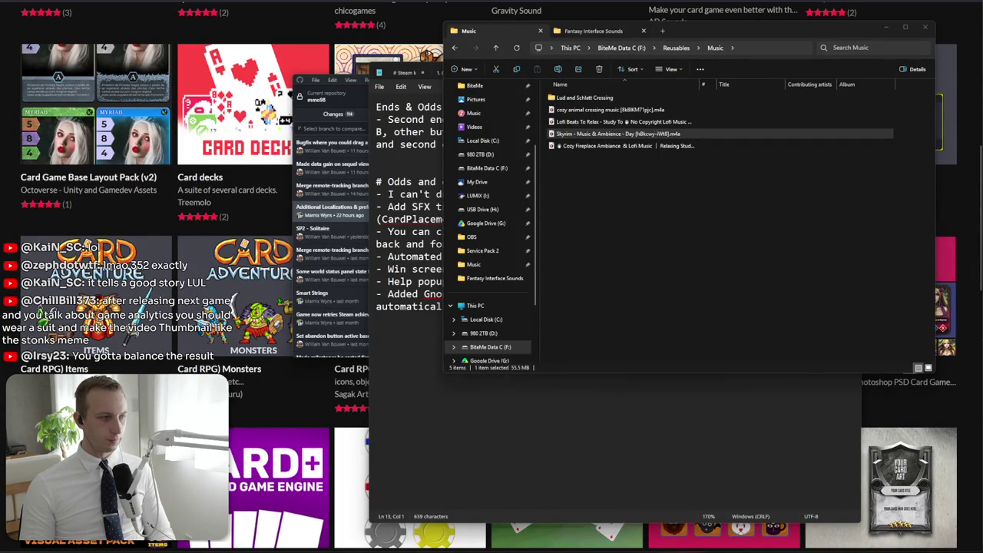
{"action": "key", "text": "alt+Tab"}
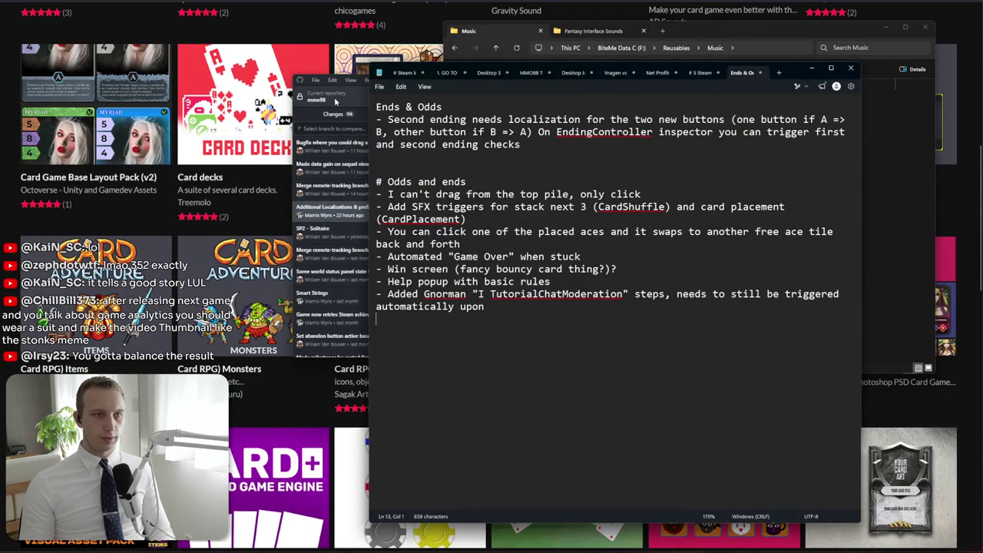
{"action": "left_click", "coordinate": [312, 113]}
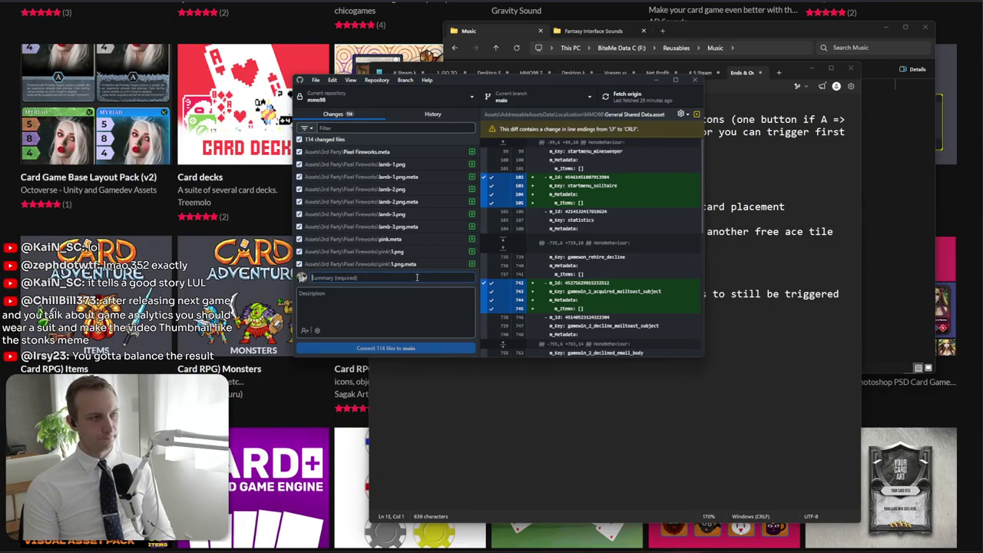
Commit all 114 files to main as 'Solitaire, Endings, Localizations, ChatMessageHighlight, SFX' and push to origin
{"action": "type", "text": "Solitai"}
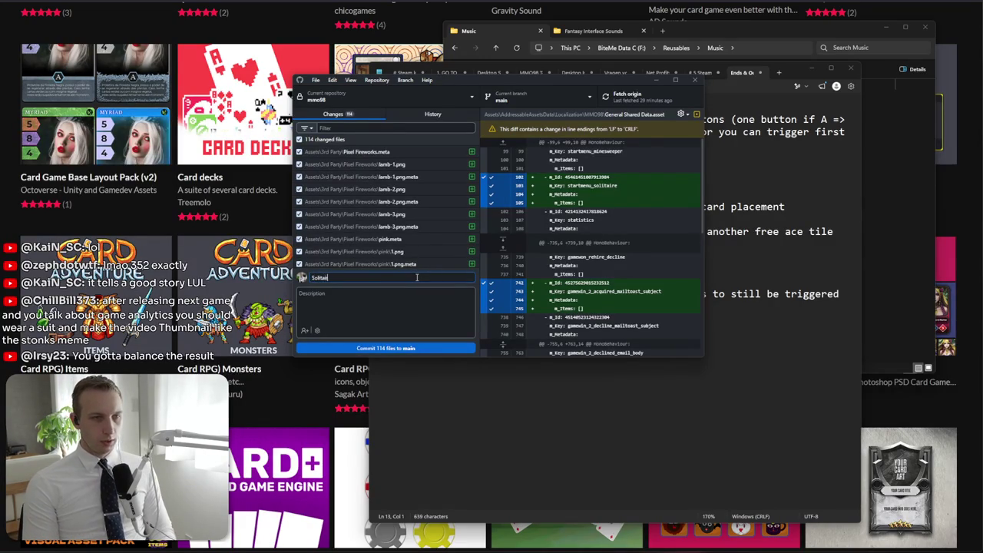
{"action": "type", "text": "s, Local"}
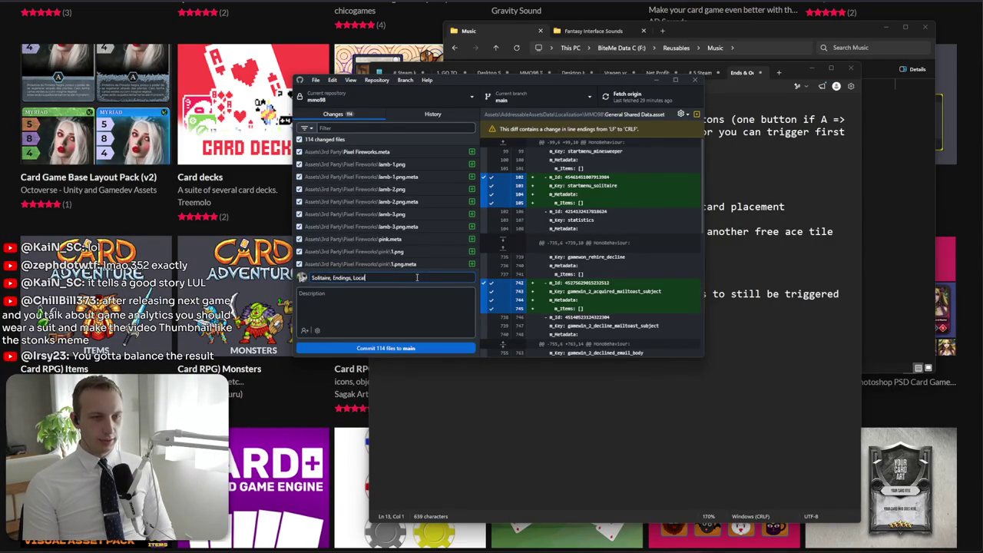
{"action": "type", "text": "izations, "}
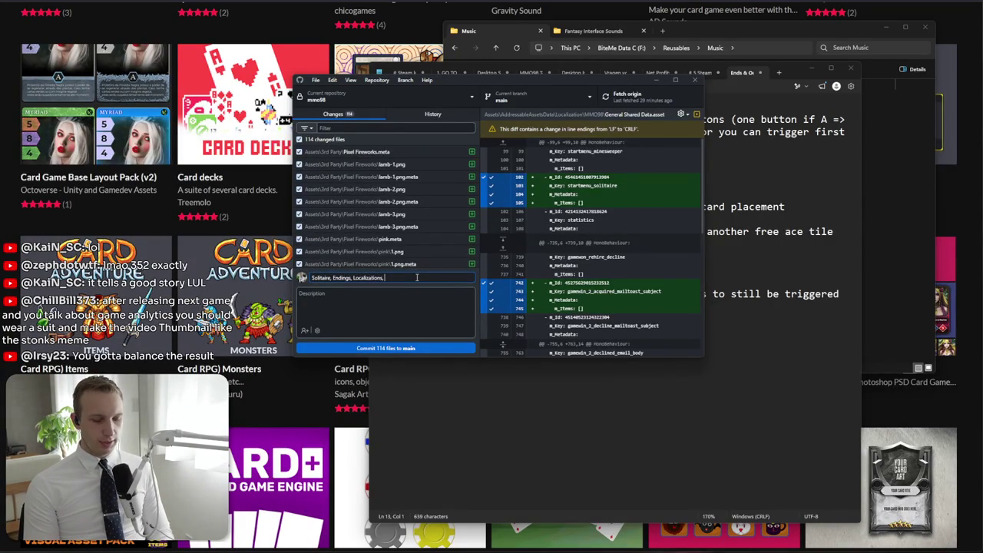
{"action": "type", "text": "ChatIn"}
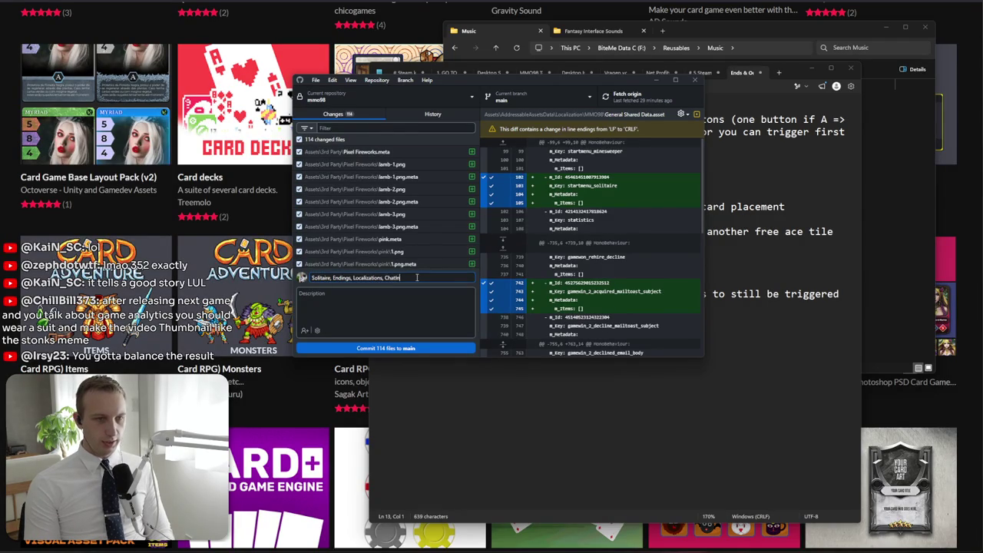
{"action": "type", "text": "tor"}
{"action": "key", "text": "BackSpace"}
{"action": "key", "text": "BackSpace"}
{"action": "key", "text": "BackSpace"}
{"action": "type", "text": "Me"}
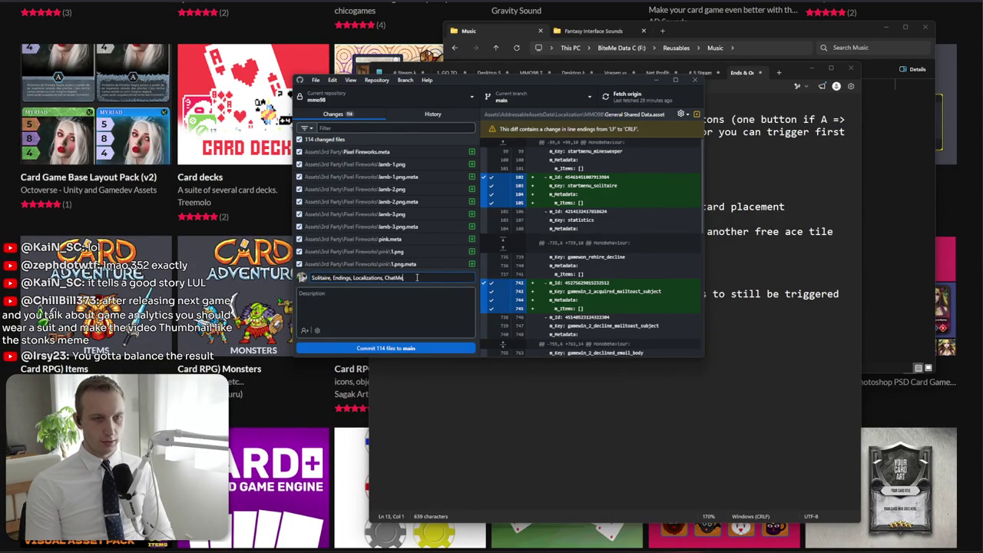
{"action": "type", "text": "ssageHighlight,"}
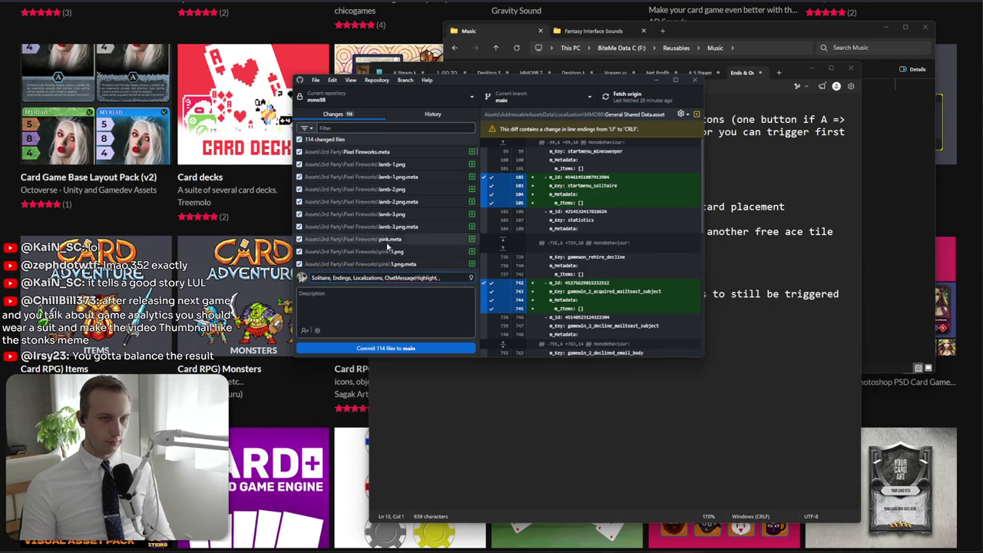
{"action": "scroll", "coordinate": [380, 238], "scroll_direction": "down", "scroll_amount": 10}
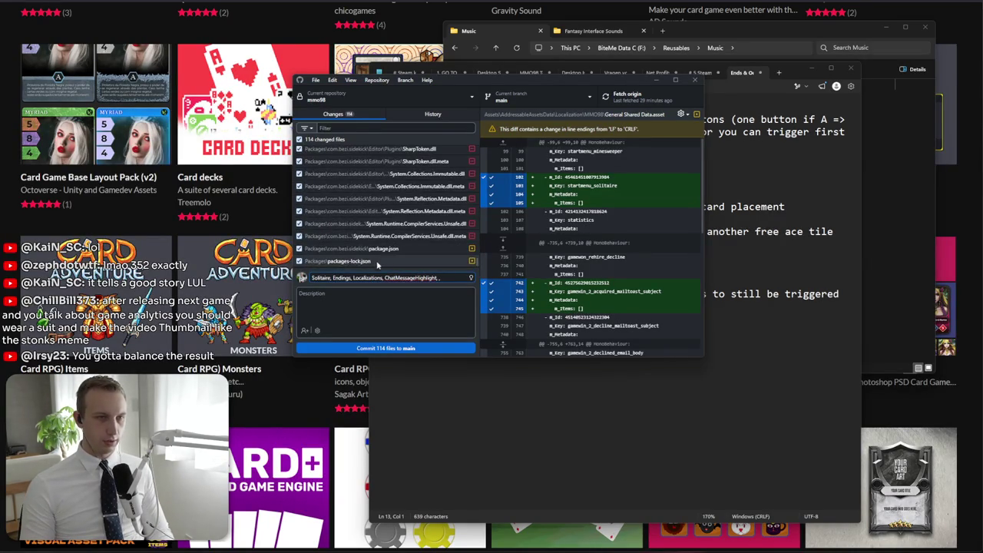
{"action": "scroll", "coordinate": [388, 257], "scroll_direction": "up", "scroll_amount": 3}
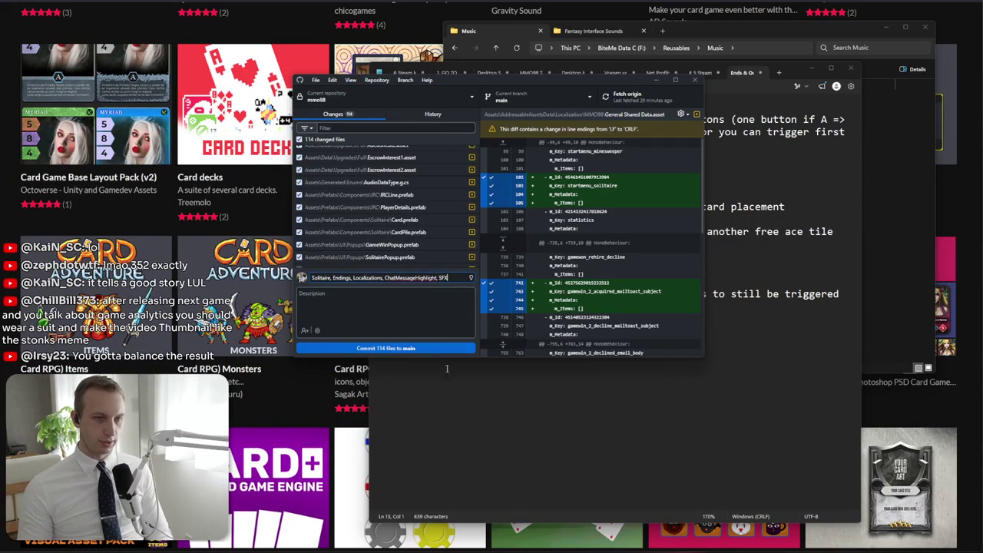
{"action": "left_click", "coordinate": [419, 348]}
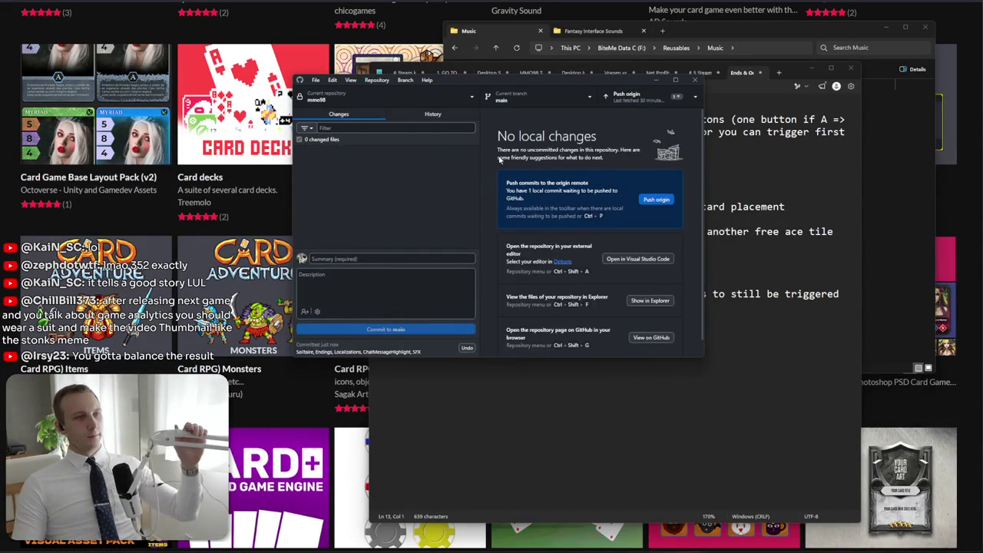
{"action": "left_click", "coordinate": [667, 200]}
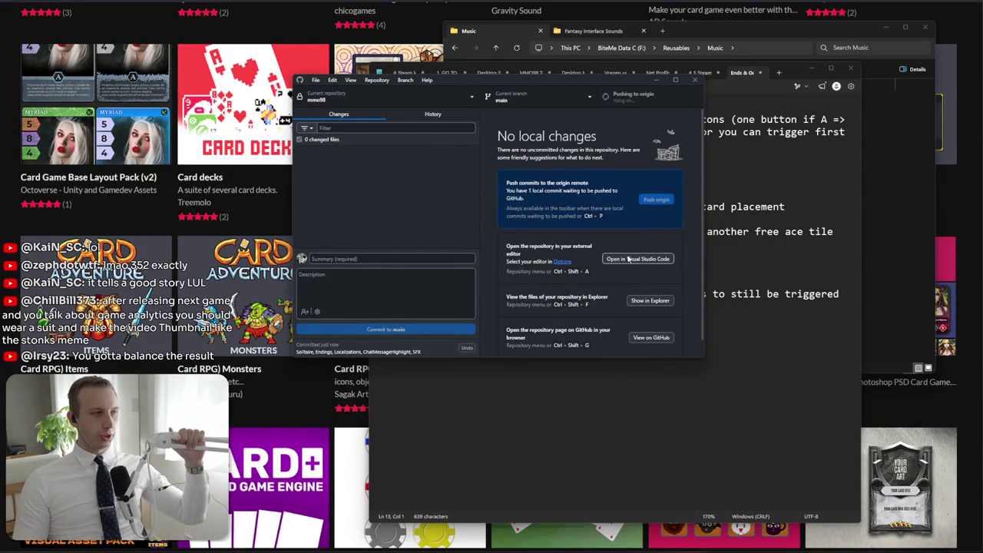
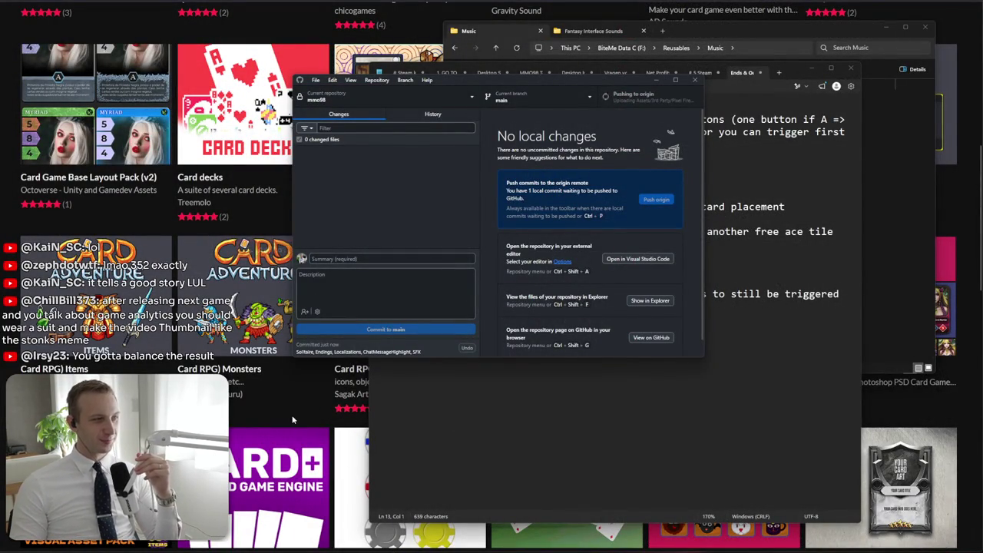
Move and widen GitHub Desktop off the notes, then select Notepad's 'Odds and ends' block
{"action": "left_click_drag", "start_coordinate": [570, 80], "coordinate": [625, 134]}
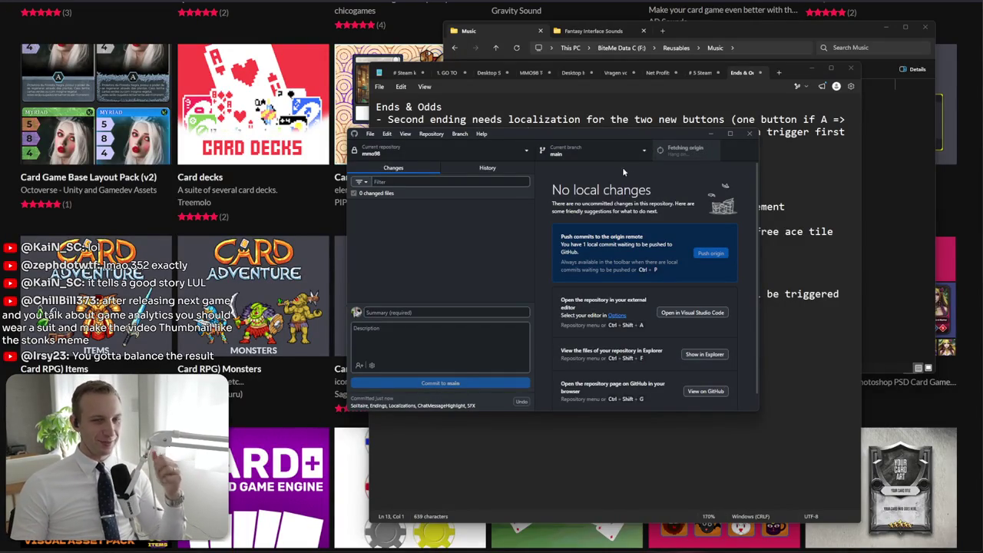
{"action": "mouse_move", "coordinate": [666, 133]}
{"action": "left_mouse_down"}
{"action": "mouse_move", "coordinate": [734, 154]}
{"action": "mouse_move", "coordinate": [728, 183]}
{"action": "mouse_move", "coordinate": [697, 184]}
{"action": "left_mouse_up"}
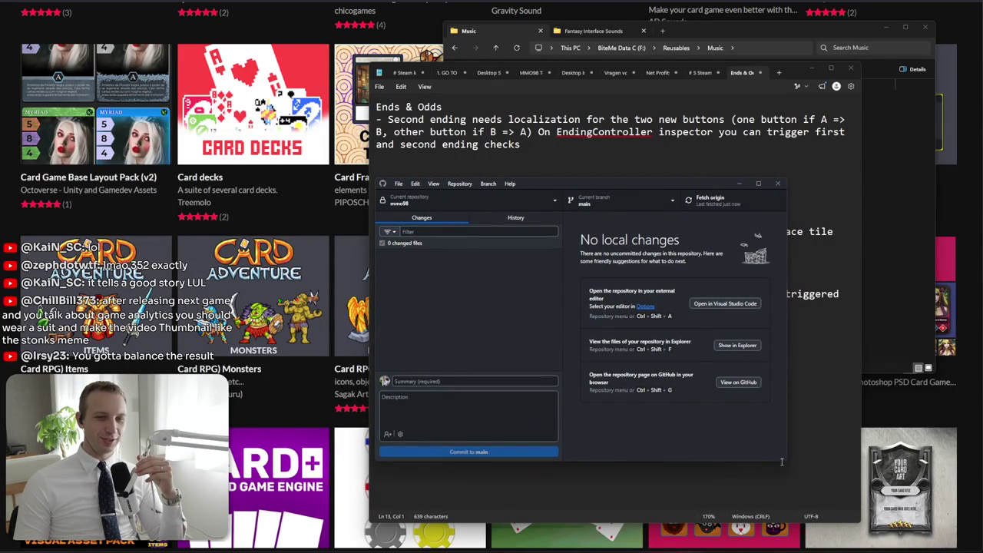
{"action": "mouse_move", "coordinate": [780, 460]}
{"action": "left_mouse_down"}
{"action": "mouse_move", "coordinate": [842, 430]}
{"action": "mouse_move", "coordinate": [836, 374]}
{"action": "left_mouse_up"}
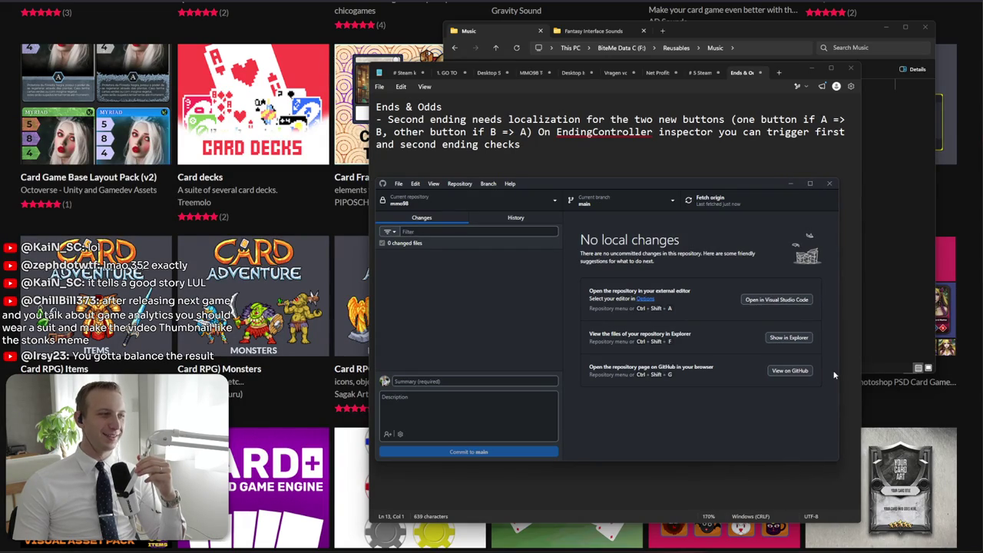
{"action": "left_click_drag", "start_coordinate": [838, 362], "coordinate": [852, 362]}
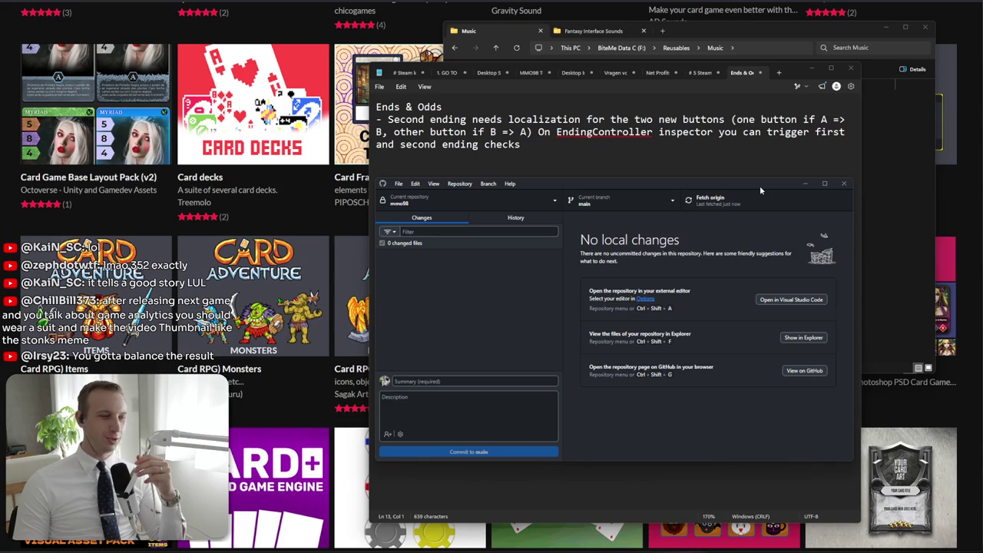
{"action": "left_click_drag", "start_coordinate": [760, 185], "coordinate": [759, 158]}
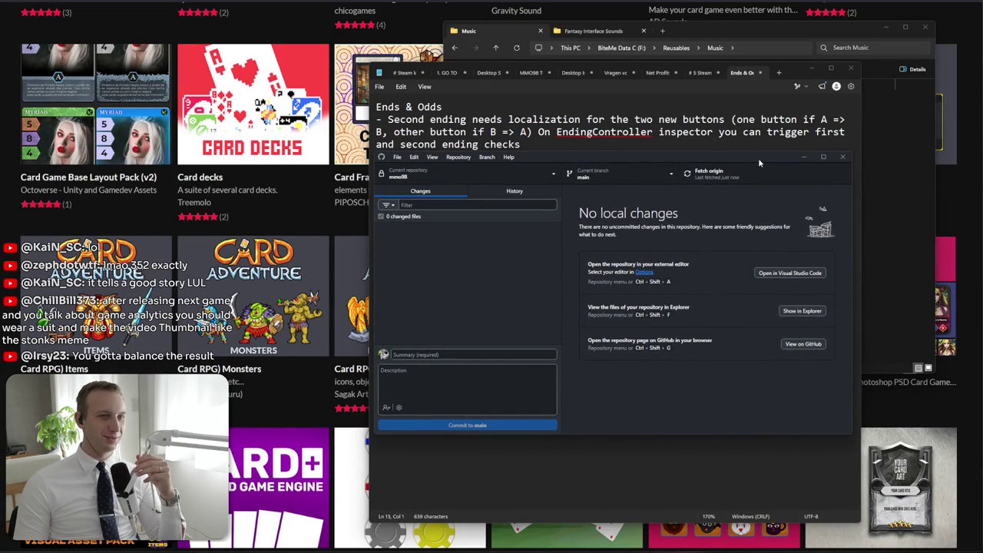
{"action": "left_click", "coordinate": [725, 435]}
{"action": "mouse_move", "coordinate": [601, 381]}
{"action": "left_mouse_down"}
{"action": "mouse_move", "coordinate": [380, 107]}
{"action": "mouse_move", "coordinate": [376, 182]}
{"action": "left_mouse_up"}
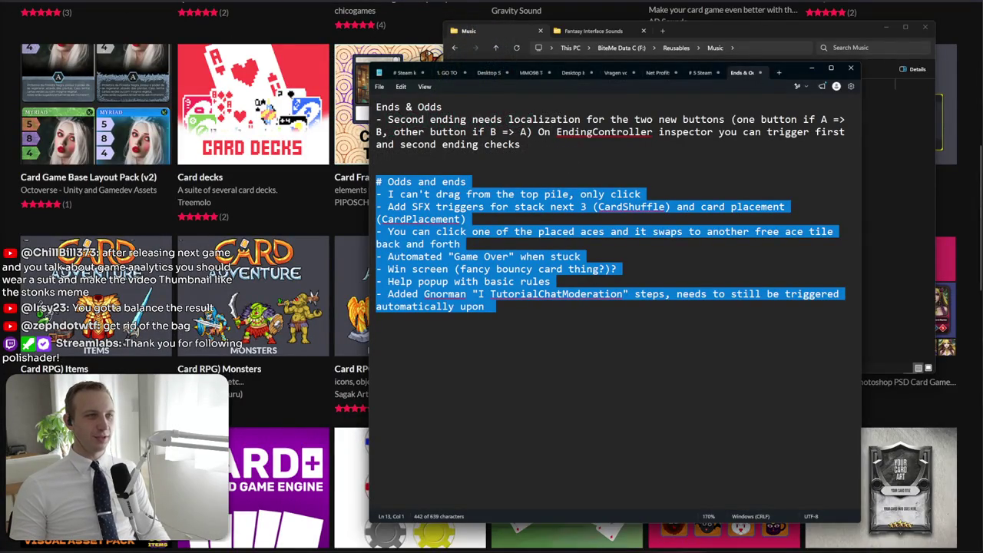
Get the browser, Discord window and snap overlay out of the way of the notes
{"action": "key", "text": "alt+Tab"}
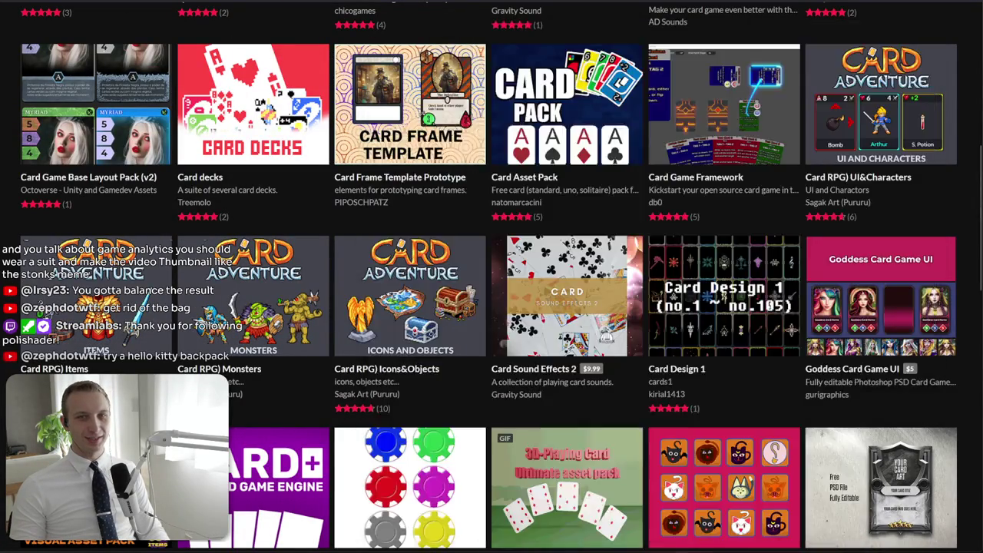
{"action": "key", "text": "ctrl+t"}
{"action": "key", "text": "alt+Tab"}
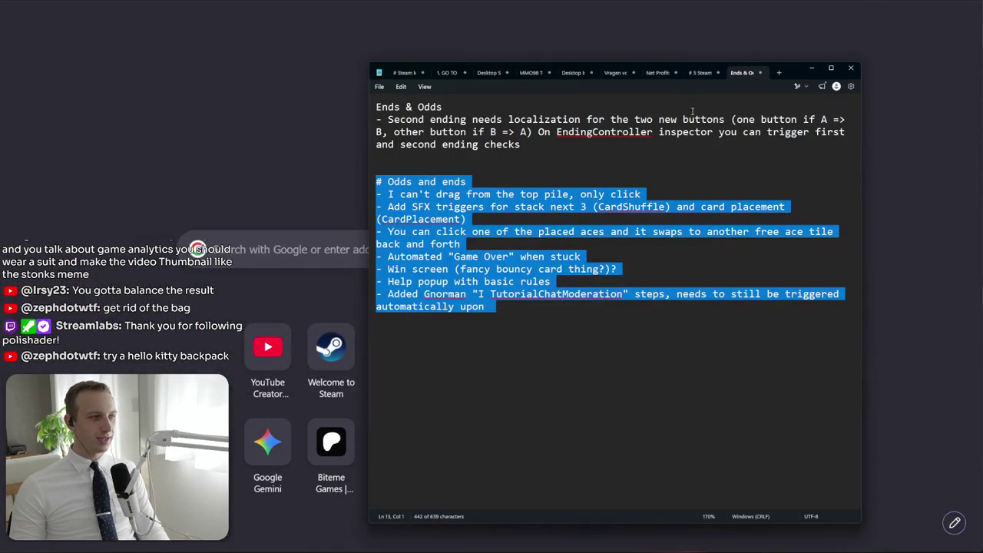
{"action": "left_click", "coordinate": [559, 332]}
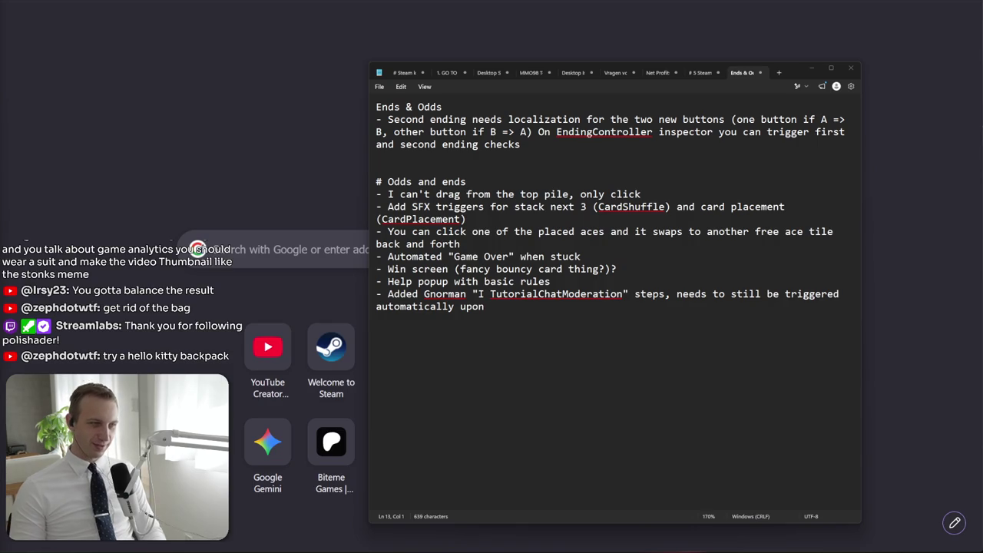
{"action": "key", "text": "alt+Tab"}
{"action": "left_click", "coordinate": [440, 6]}
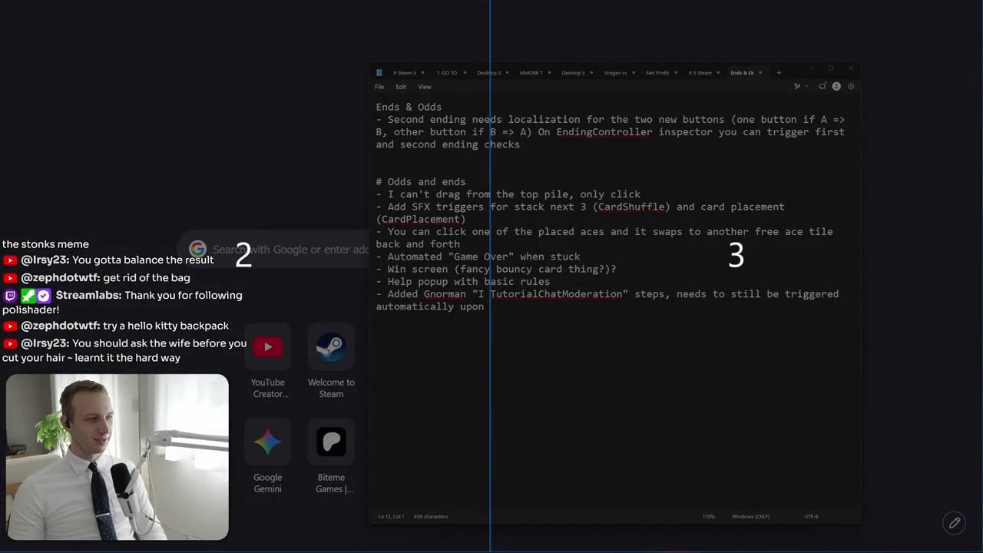
{"action": "key", "text": "Escape"}
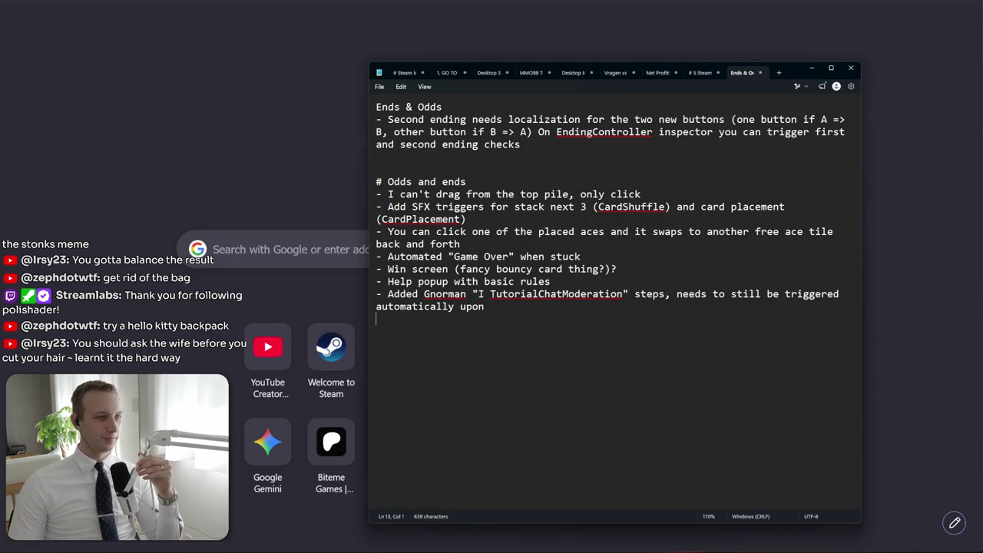
Select all the Ends & Odds notes text and delete it
{"action": "left_click", "coordinate": [155, 250]}
{"action": "left_click_drag", "start_coordinate": [495, 315], "coordinate": [302, 91]}
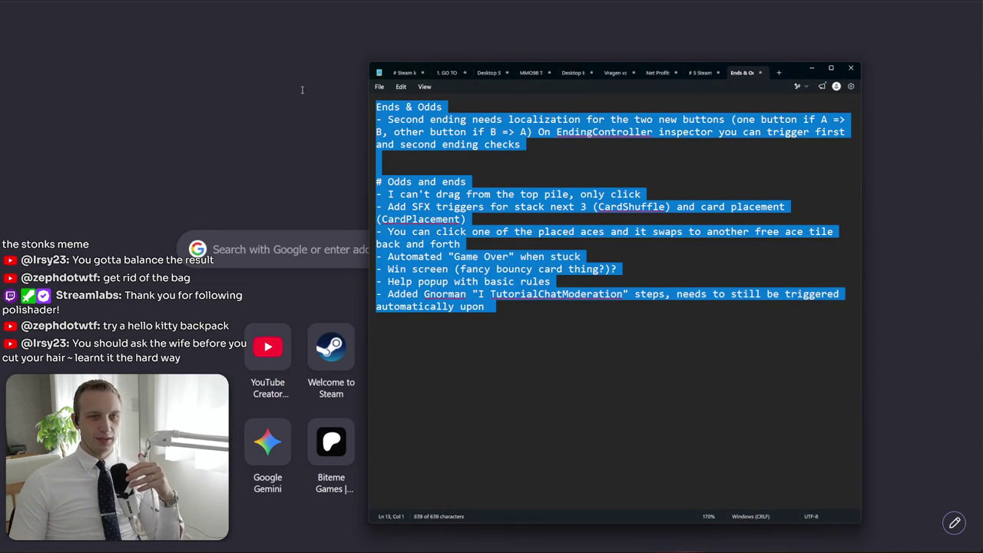
{"action": "key", "text": "Delete"}
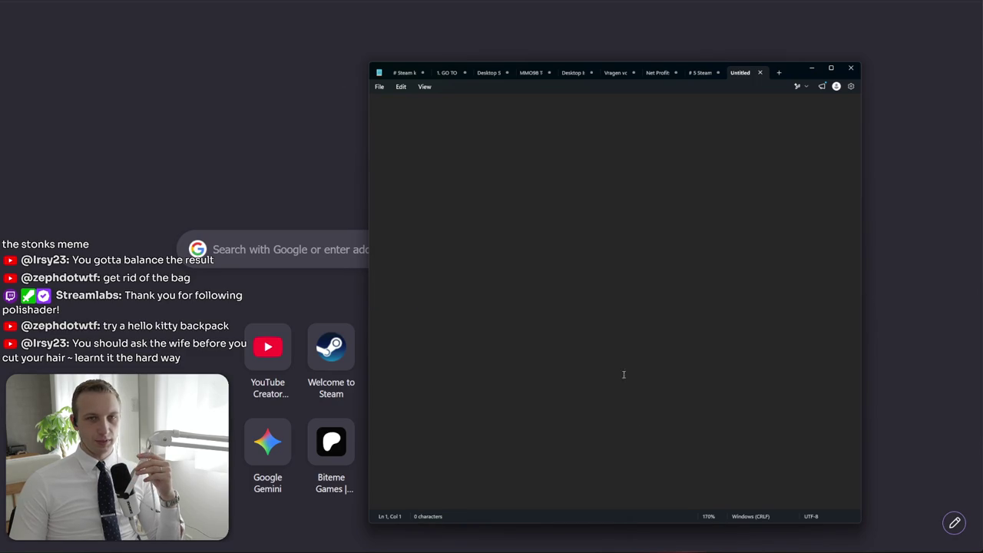
Close Notepad without saving and go to YouTube Studio
{"action": "key", "text": "alt+F4"}
{"action": "key", "text": "n"}
{"action": "key", "text": "ctrl+w"}
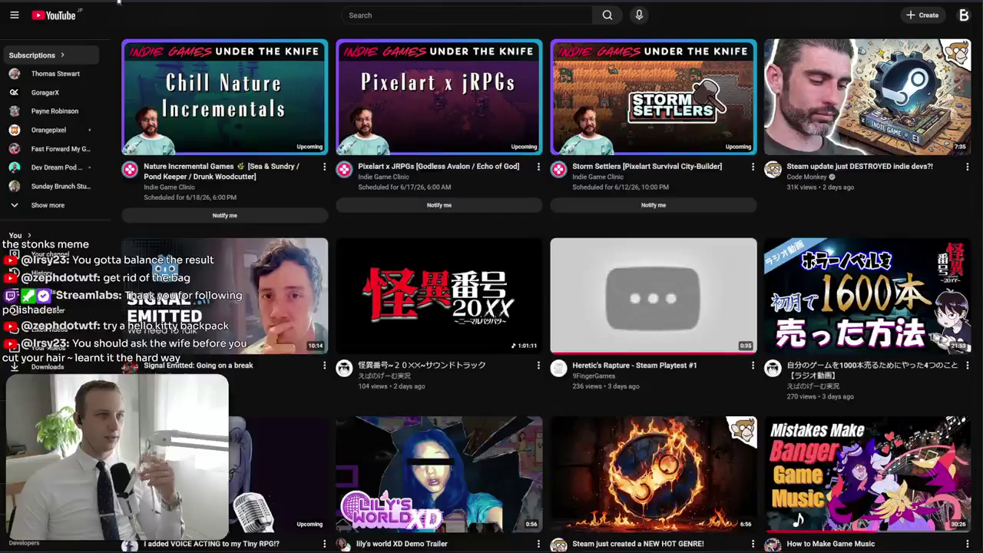
{"action": "key", "text": "ctrl+l"}
{"action": "type", "text": "studio"}
{"action": "key", "text": "Return"}
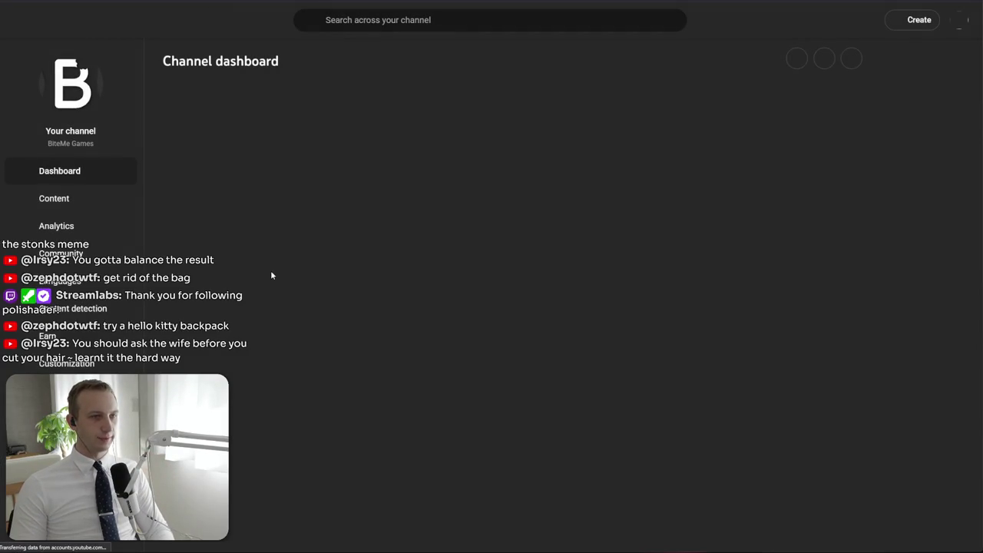
Open the latest video's comments and sort them by Newest
{"action": "left_click", "coordinate": [363, 302]}
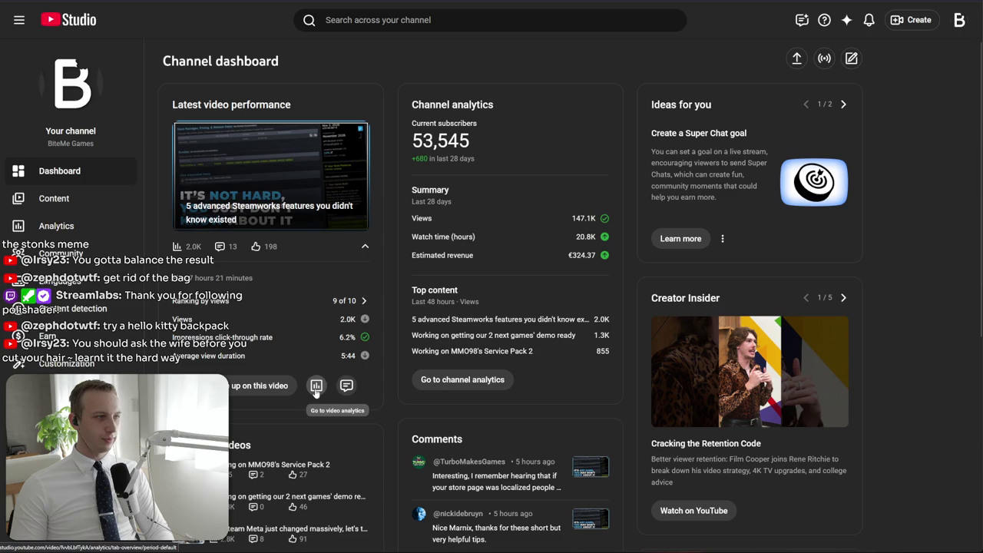
{"action": "left_click", "coordinate": [347, 385]}
{"action": "left_click", "coordinate": [303, 86]}
{"action": "left_click", "coordinate": [311, 165]}
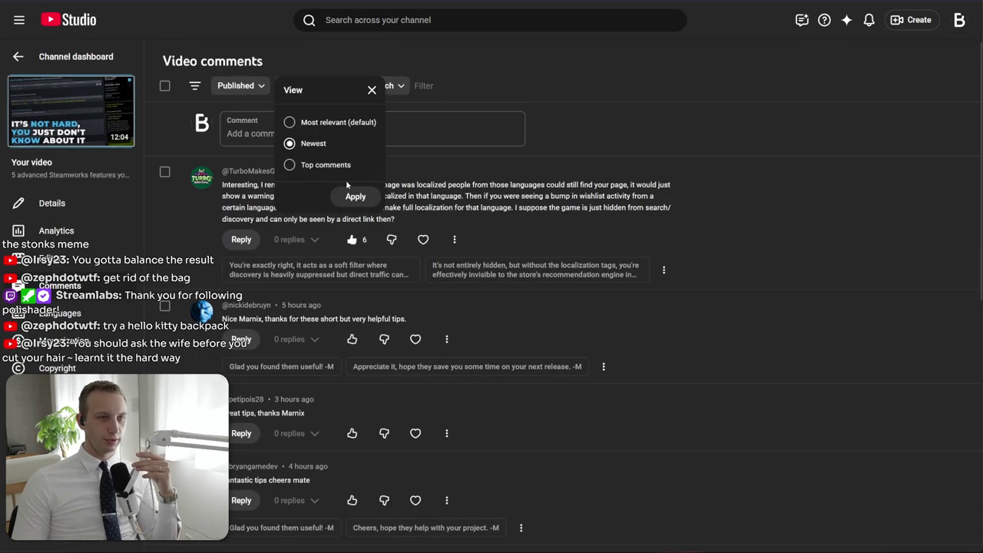
{"action": "left_click", "coordinate": [352, 197]}
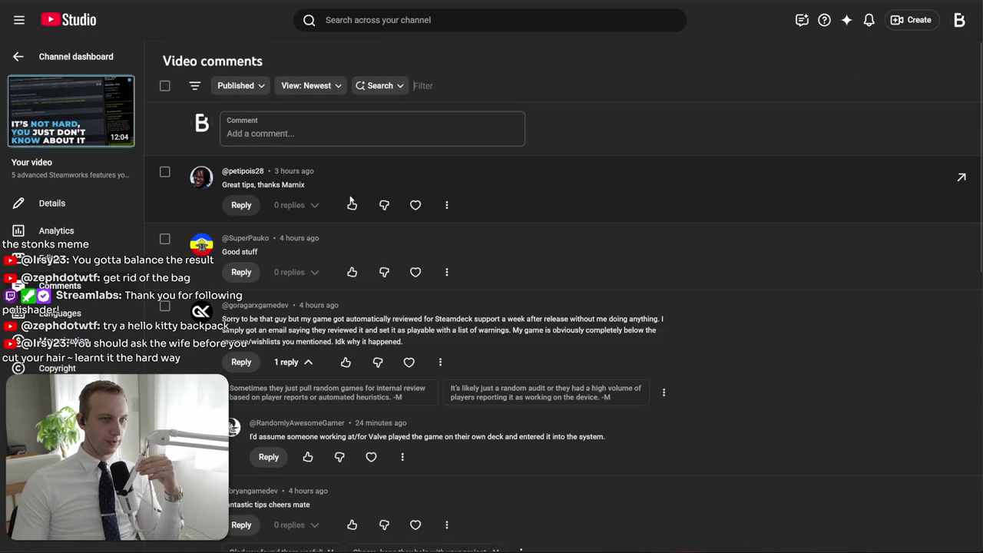
Read through the newest comments, then go back to the channel dashboard
{"action": "scroll", "coordinate": [322, 431], "scroll_direction": "down", "scroll_amount": 1}
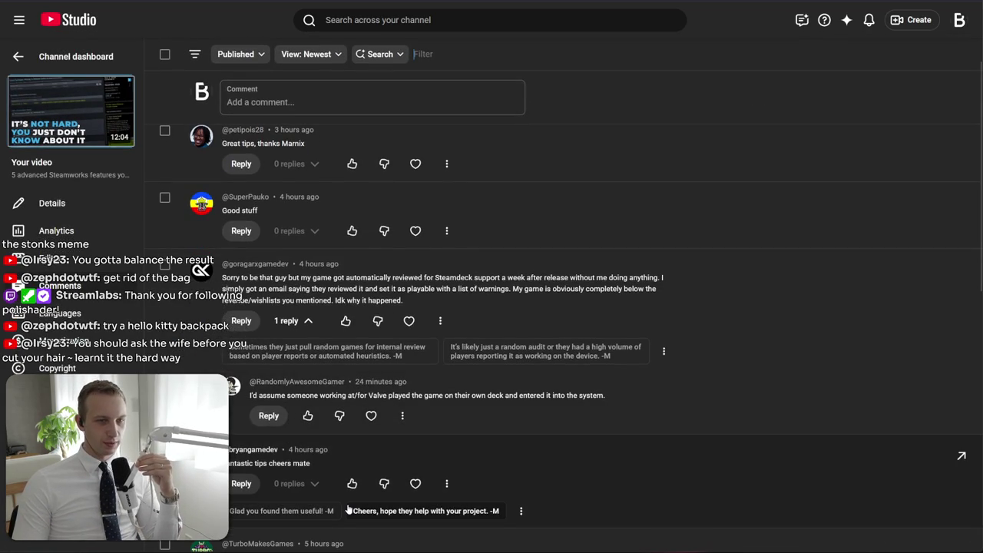
{"action": "scroll", "coordinate": [343, 485], "scroll_direction": "down", "scroll_amount": 3}
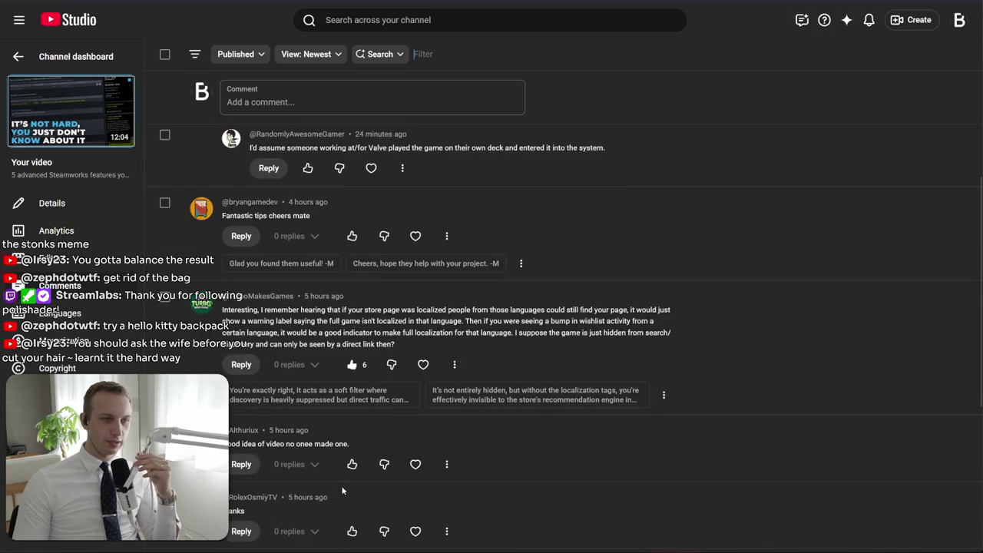
{"action": "scroll", "coordinate": [342, 490], "scroll_direction": "down", "scroll_amount": 3}
{"action": "scroll", "coordinate": [321, 486], "scroll_direction": "down", "scroll_amount": 2}
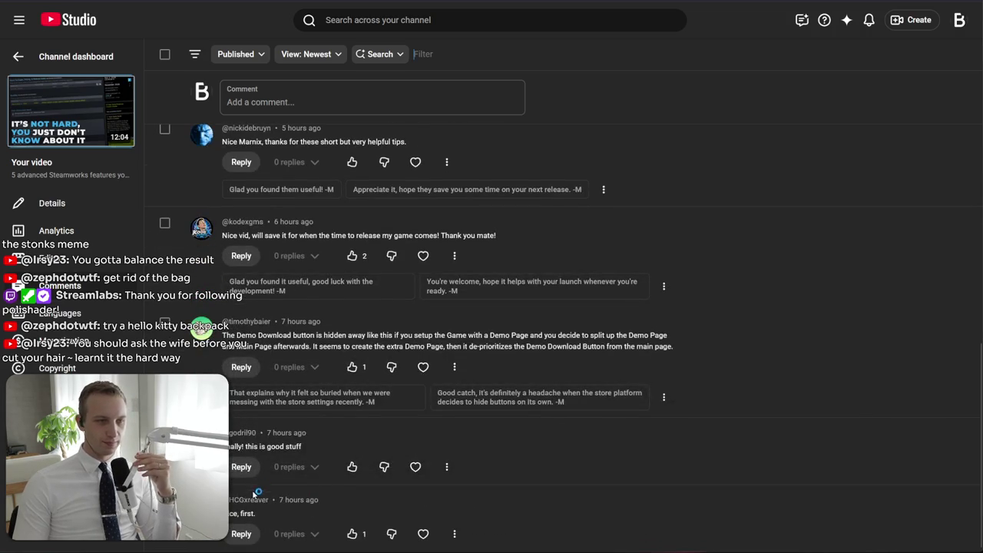
{"action": "scroll", "coordinate": [149, 161], "scroll_direction": "up", "scroll_amount": 6}
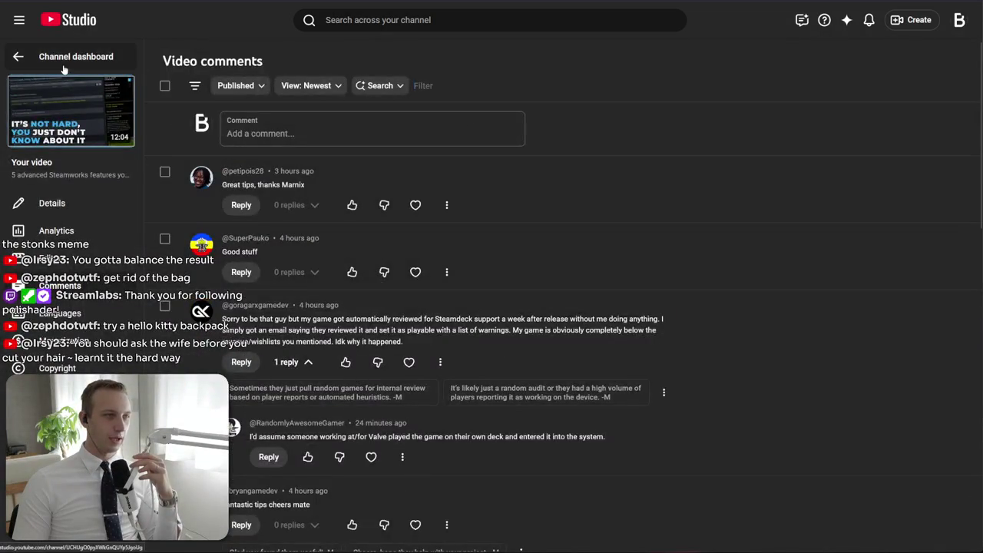
{"action": "left_click", "coordinate": [63, 68]}
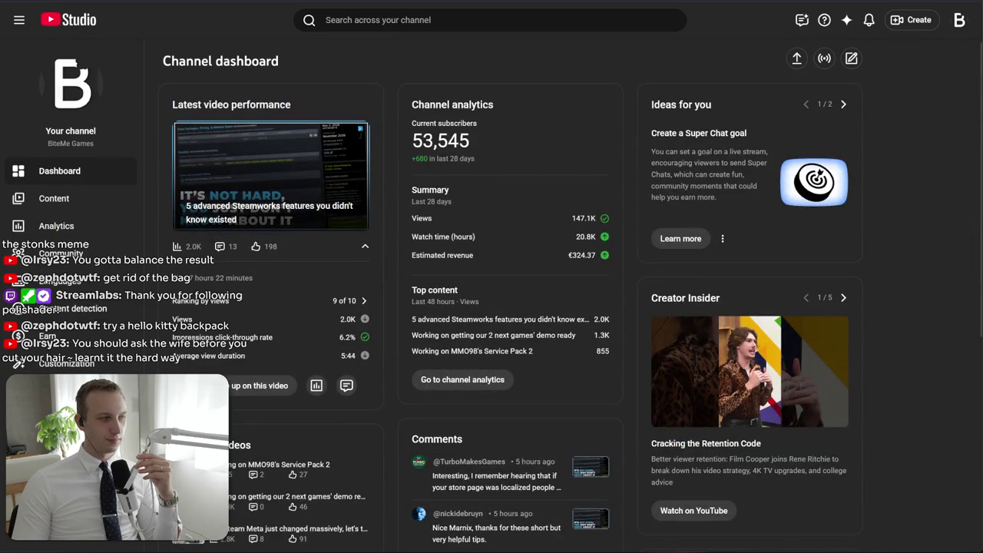
Go through Analytics to the Content Videos list showing each upload's views, comments and likes
{"action": "scroll", "coordinate": [751, 251], "scroll_direction": "down", "scroll_amount": 3}
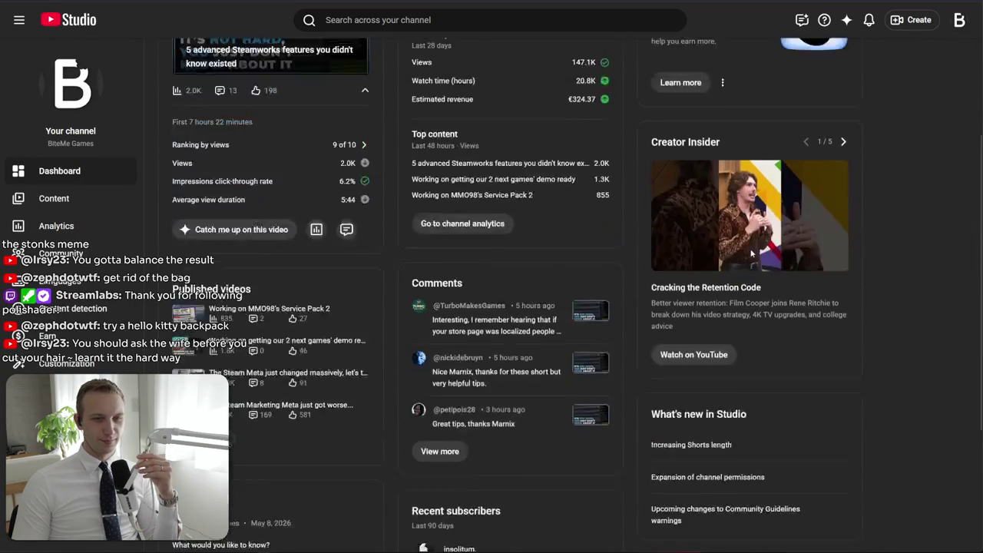
{"action": "scroll", "coordinate": [749, 251], "scroll_direction": "down", "scroll_amount": 2}
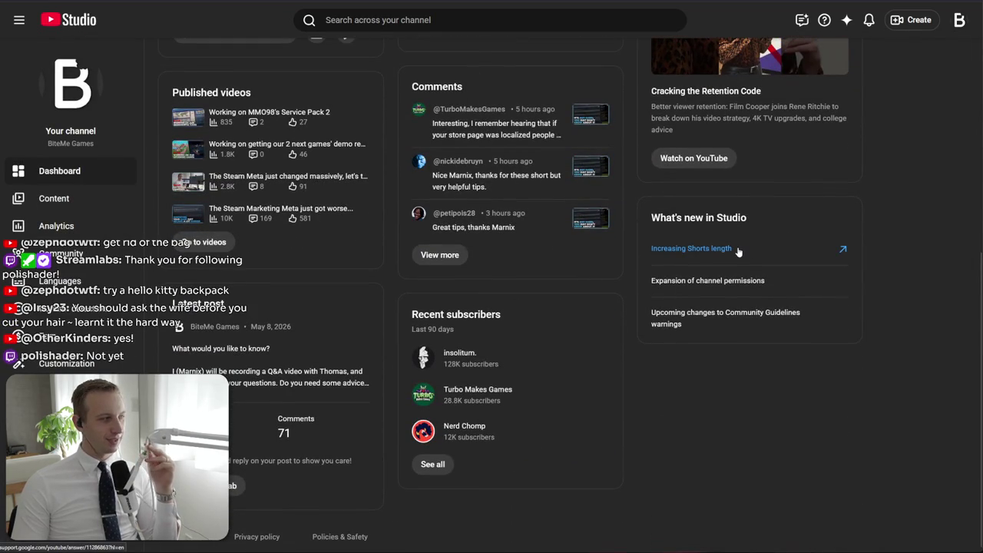
{"action": "scroll", "coordinate": [738, 251], "scroll_direction": "up", "scroll_amount": 5}
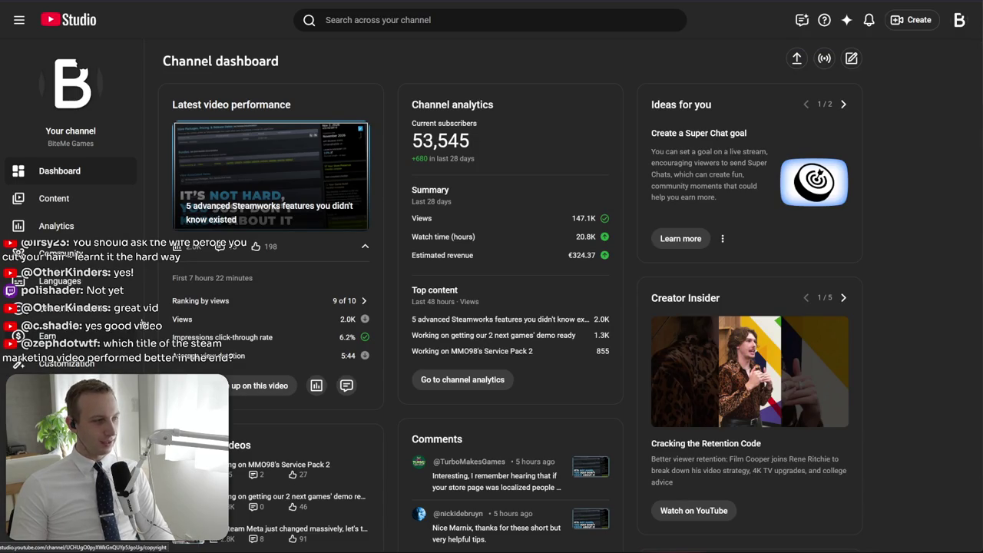
{"action": "left_click_drag", "start_coordinate": [281, 248], "coordinate": [140, 198]}
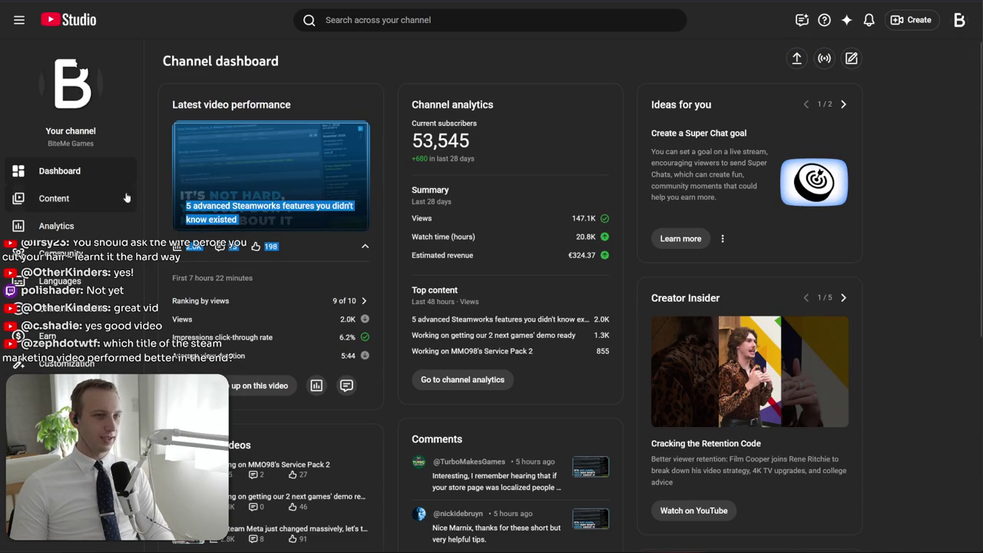
{"action": "left_click", "coordinate": [107, 225]}
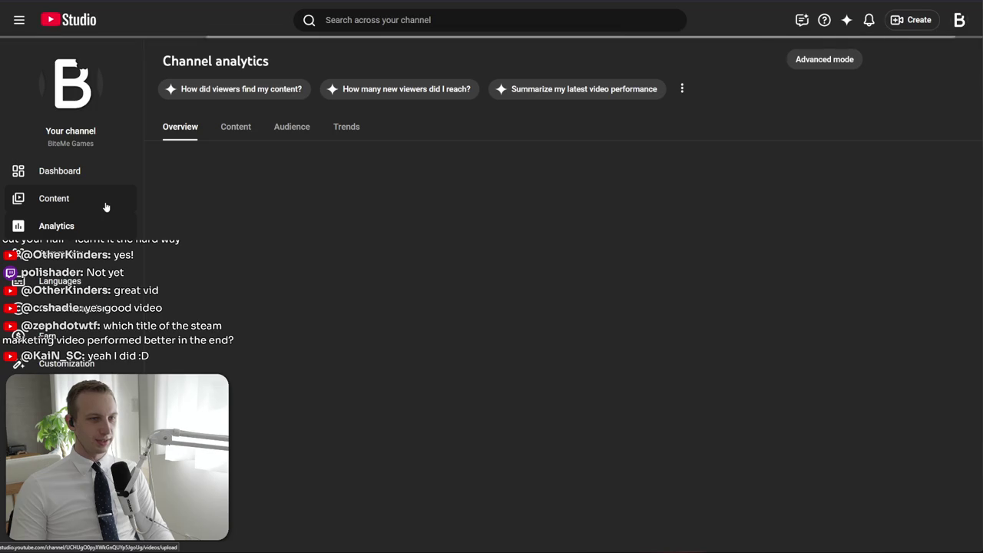
{"action": "left_click", "coordinate": [105, 206]}
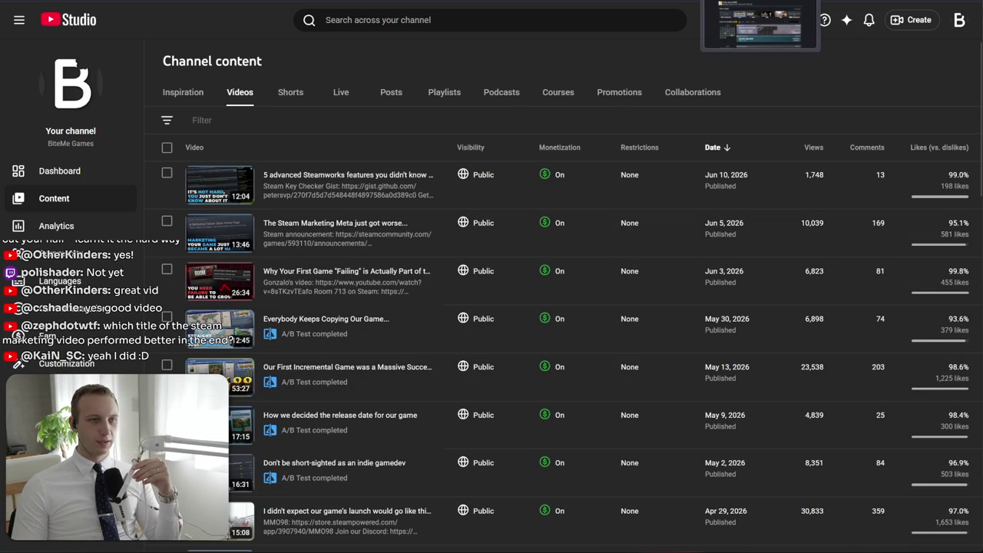
Check the Steamworks pinned bundles and DLC settings, then load store.steampowered.com in a new tab
{"action": "key", "text": "ctrl+Tab"}
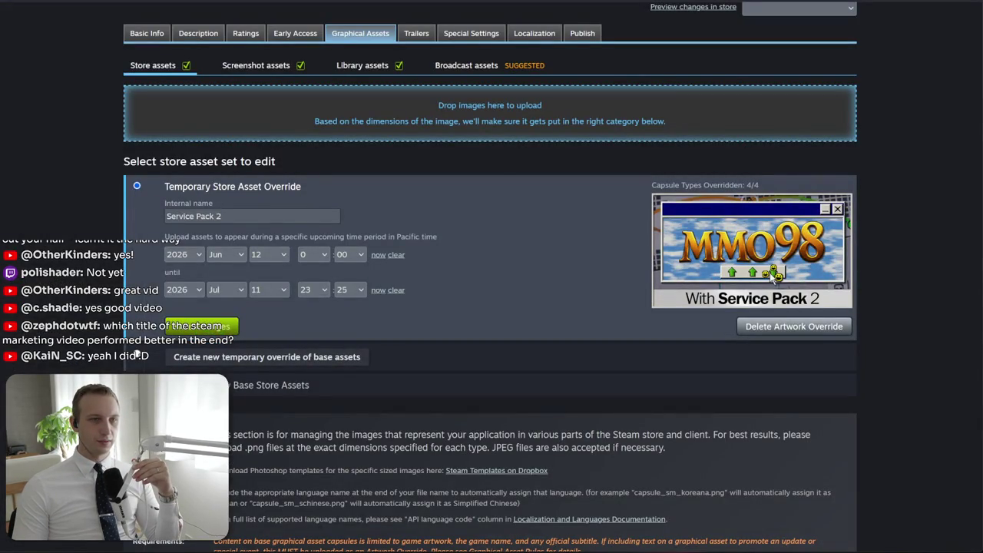
{"action": "left_click", "coordinate": [471, 33]}
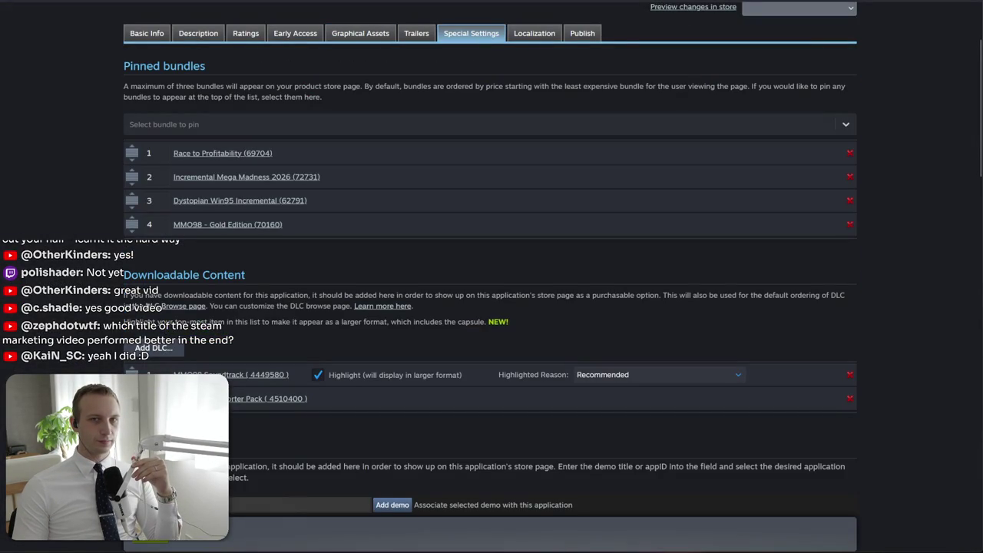
{"action": "key", "text": "ctrl+t"}
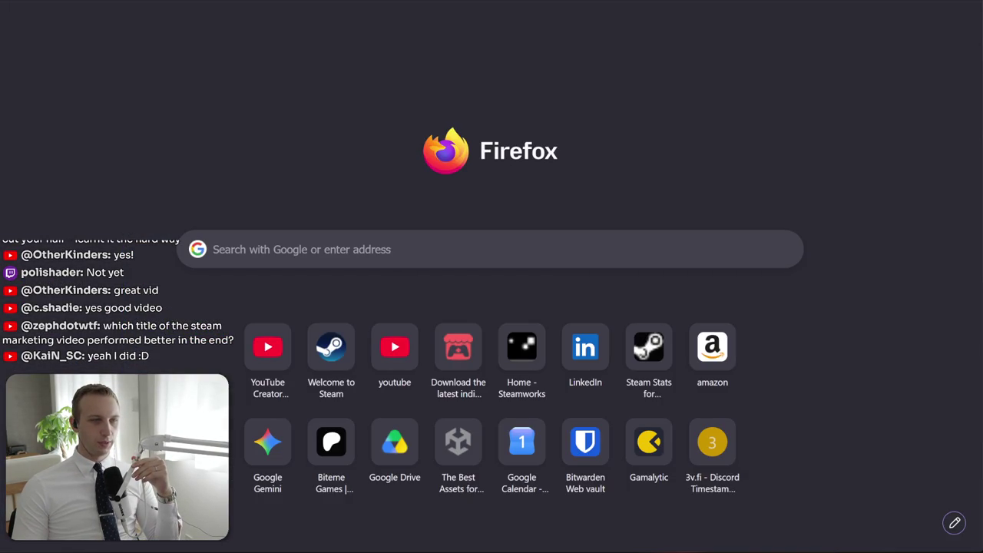
{"action": "type", "text": "s"}
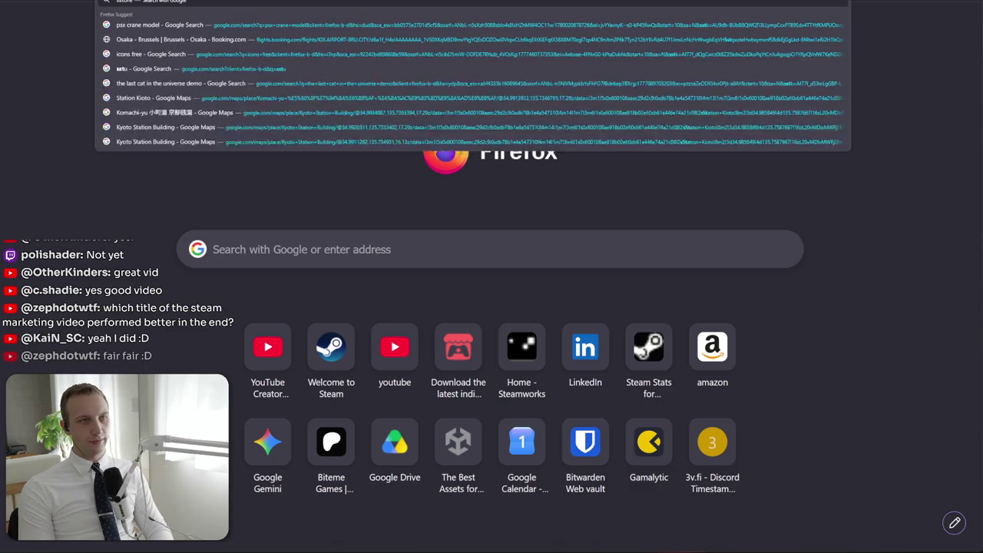
{"action": "key", "text": "Return"}
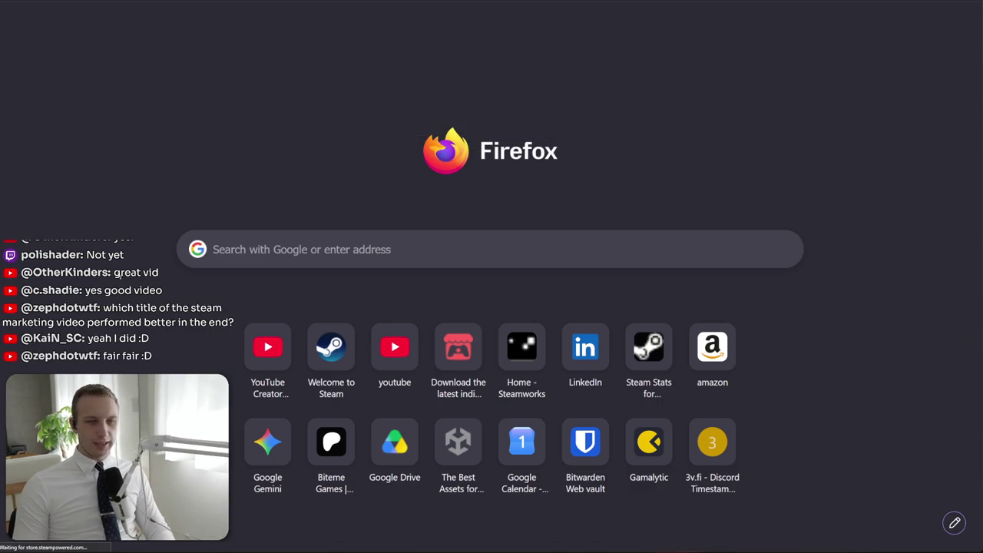
Page through all the Discounts & Events deals, wrapping back to the first page and on
{"action": "scroll", "coordinate": [488, 172], "scroll_direction": "down", "scroll_amount": 2}
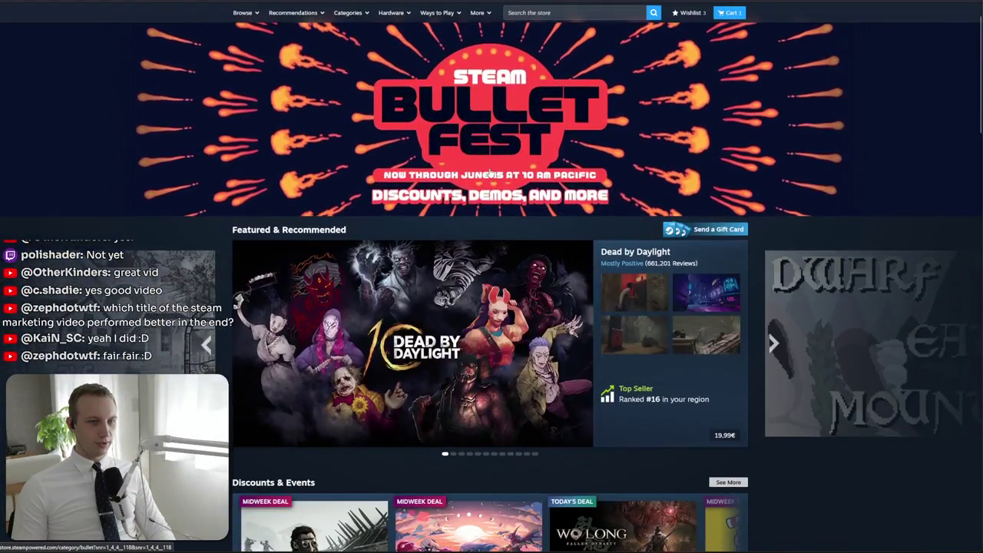
{"action": "scroll", "coordinate": [490, 171], "scroll_direction": "down", "scroll_amount": 1}
{"action": "key", "text": "super+n"}
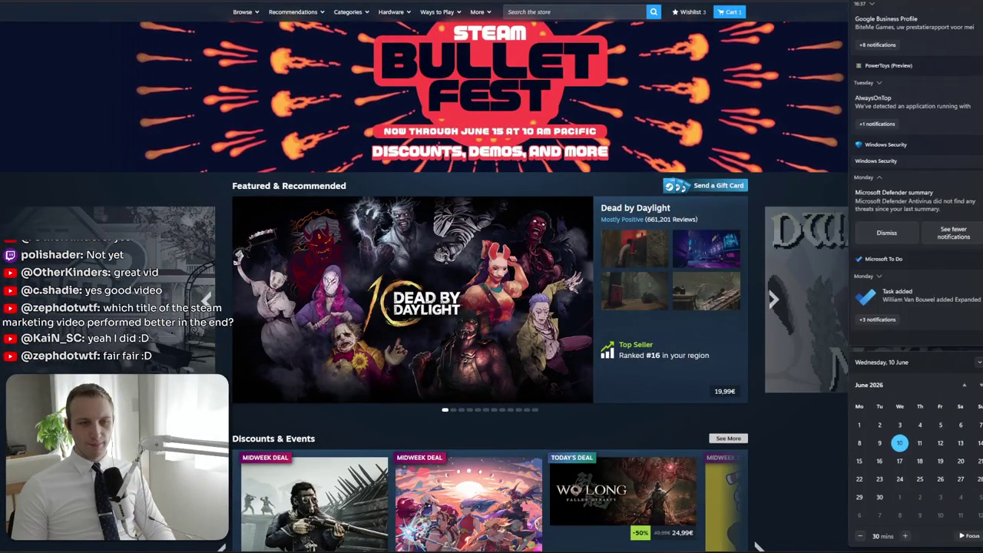
{"action": "left_click", "coordinate": [779, 444]}
{"action": "scroll", "coordinate": [779, 444], "scroll_direction": "down", "scroll_amount": 4}
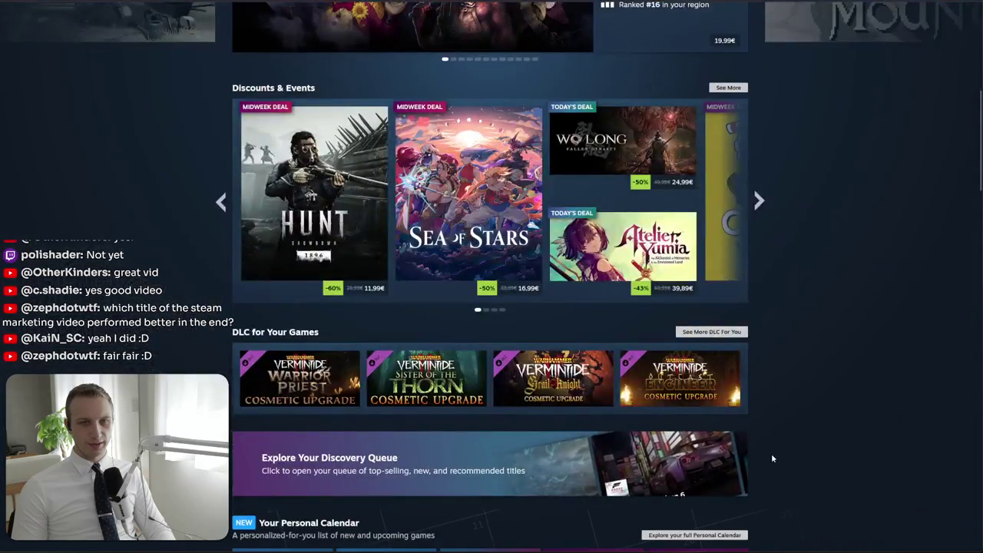
{"action": "scroll", "coordinate": [773, 459], "scroll_direction": "down", "scroll_amount": 1}
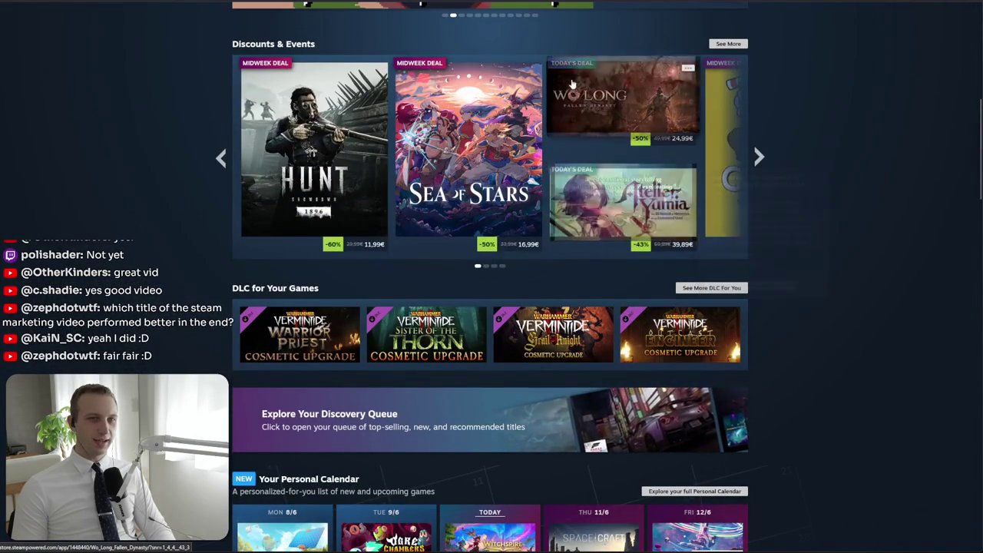
{"action": "left_click", "coordinate": [757, 157]}
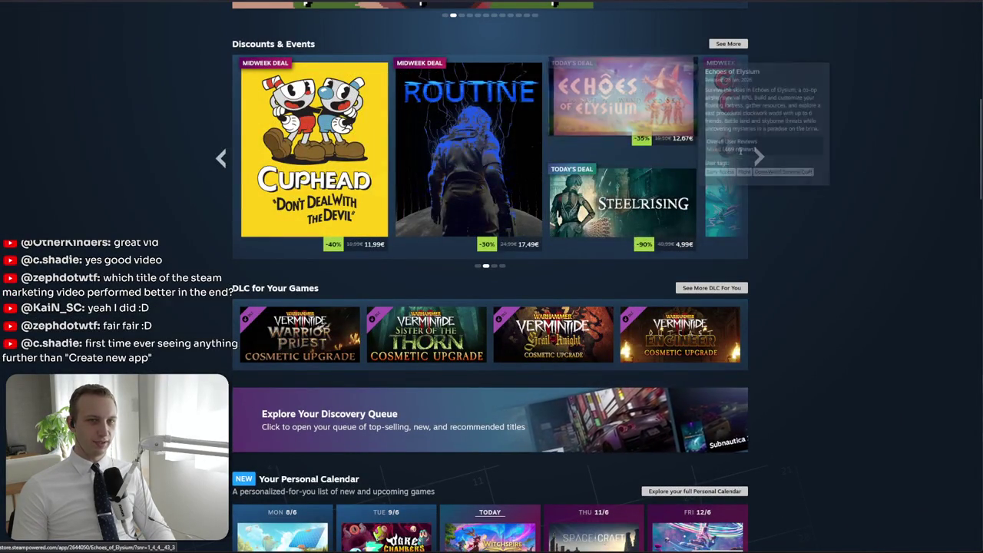
{"action": "left_click", "coordinate": [758, 157]}
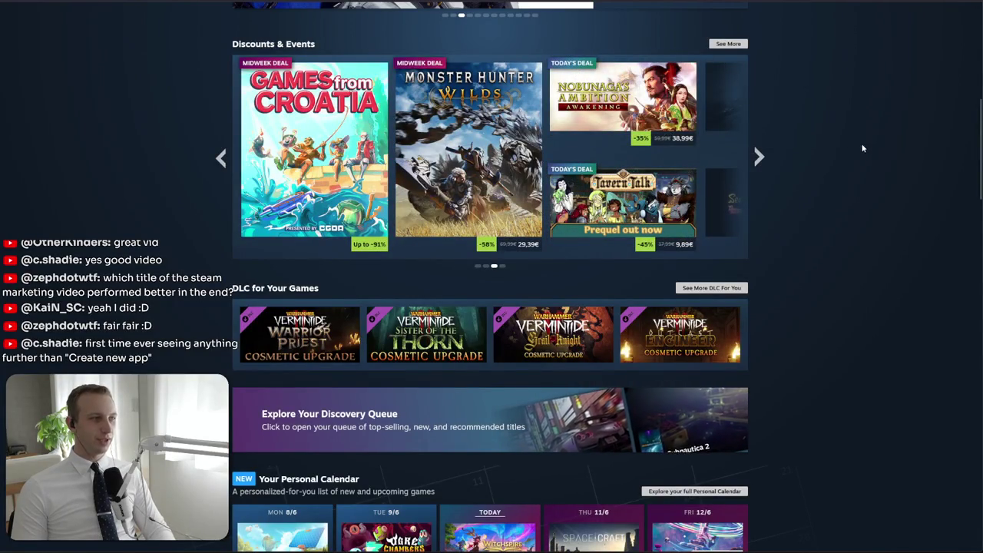
{"action": "left_click", "coordinate": [760, 181]}
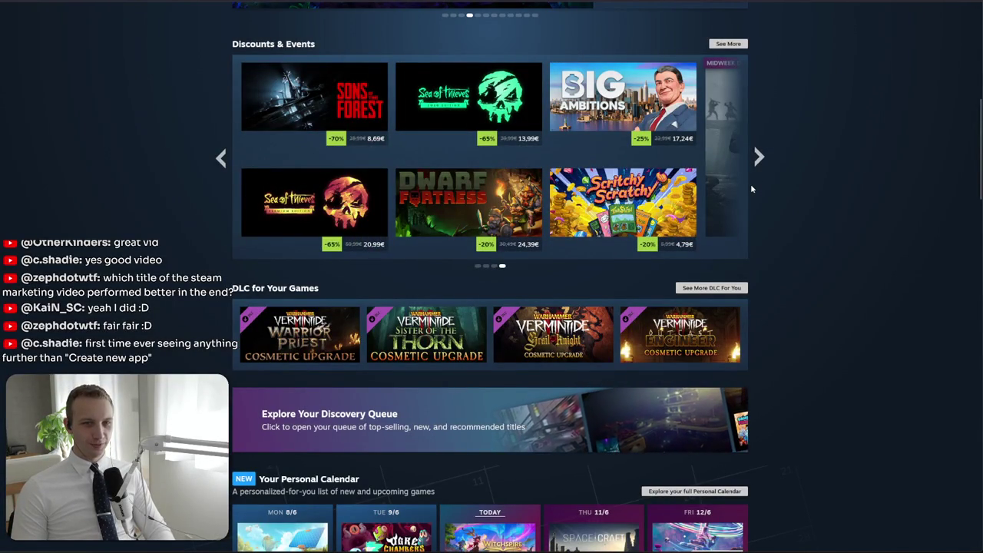
{"action": "left_click", "coordinate": [759, 157]}
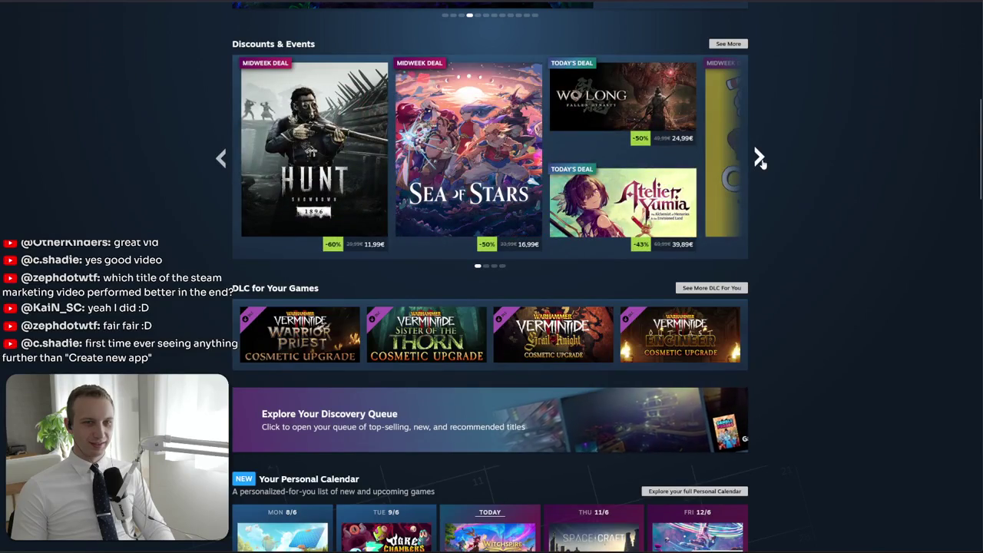
{"action": "mouse_move", "coordinate": [616, 90]}
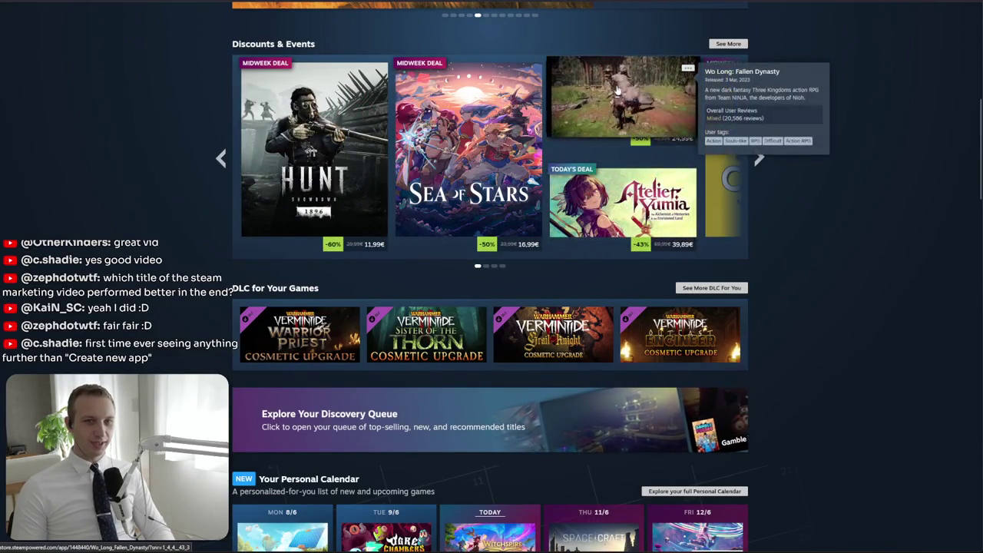
{"action": "left_click", "coordinate": [761, 157]}
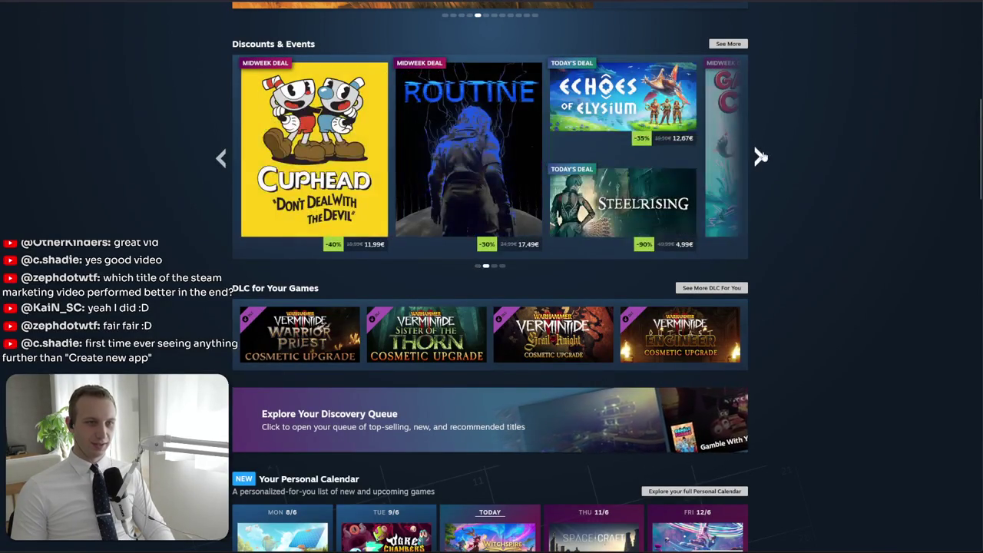
Advance the Personal Calendar to later weeks to reach the FISH tile
{"action": "scroll", "coordinate": [760, 157], "scroll_direction": "down", "scroll_amount": 10}
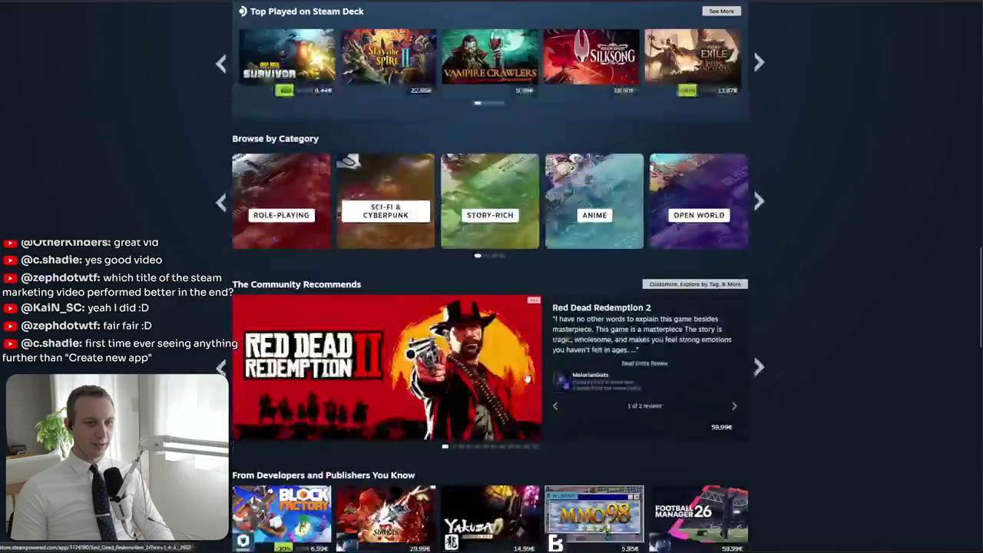
{"action": "scroll", "coordinate": [762, 404], "scroll_direction": "up", "scroll_amount": 5}
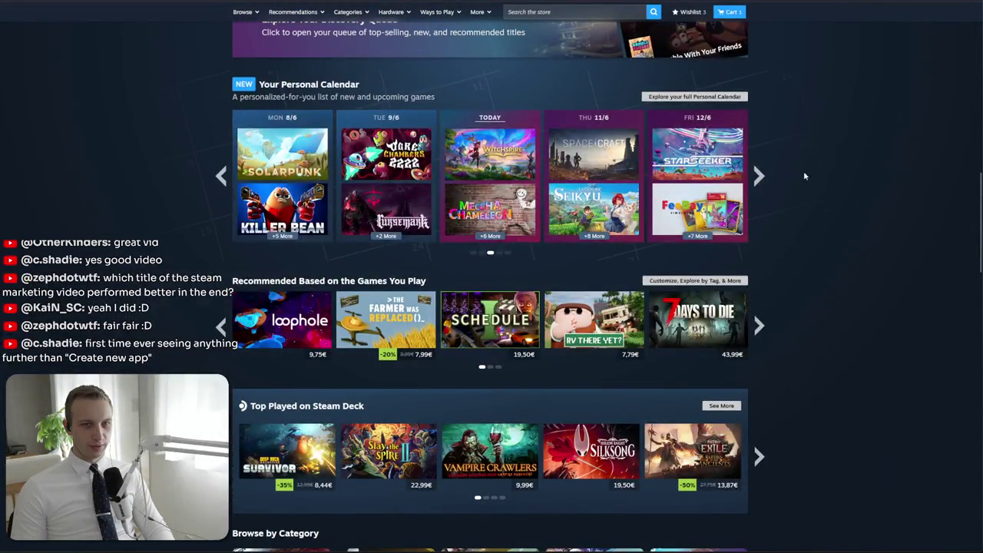
{"action": "left_click", "coordinate": [758, 176]}
{"action": "left_click", "coordinate": [759, 176]}
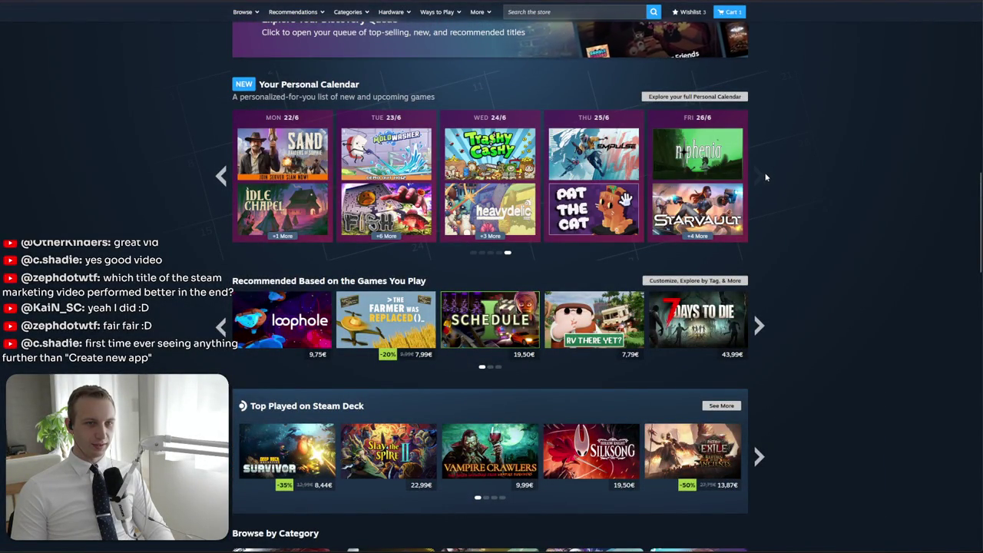
{"action": "mouse_move", "coordinate": [353, 240]}
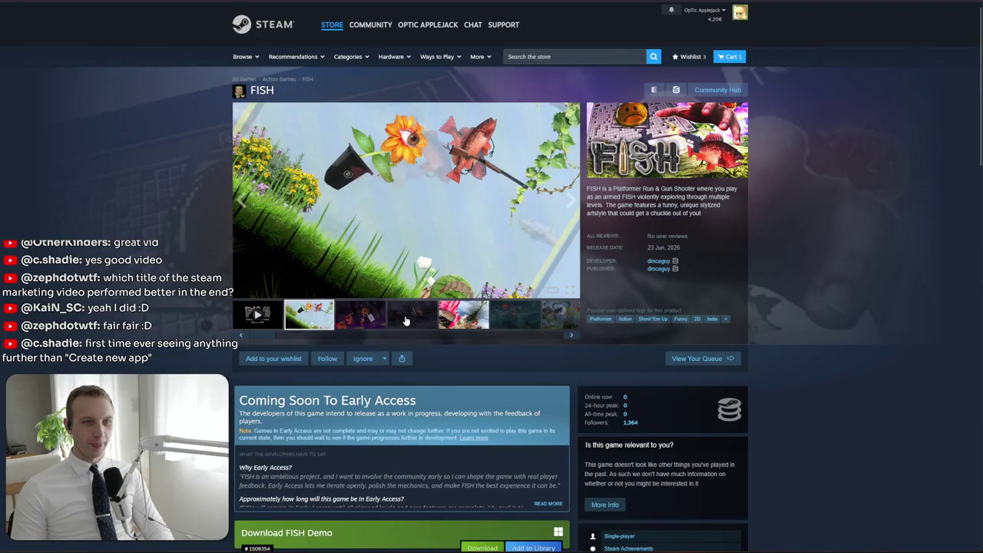
Cycle through FISH's screenshots from the pink-flower shot to the dark rainy one
{"action": "left_click", "coordinate": [443, 318]}
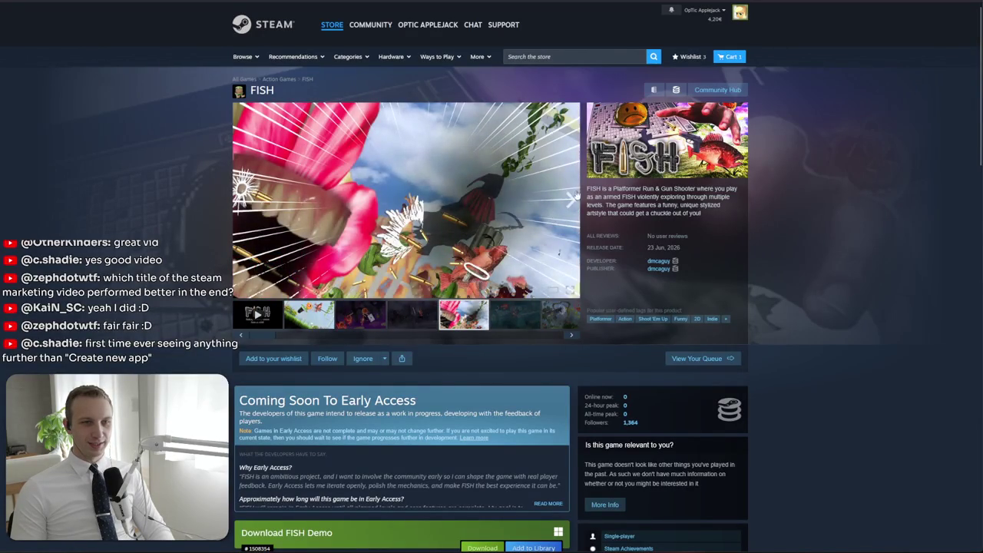
{"action": "left_click", "coordinate": [571, 201]}
{"action": "left_click", "coordinate": [571, 201]}
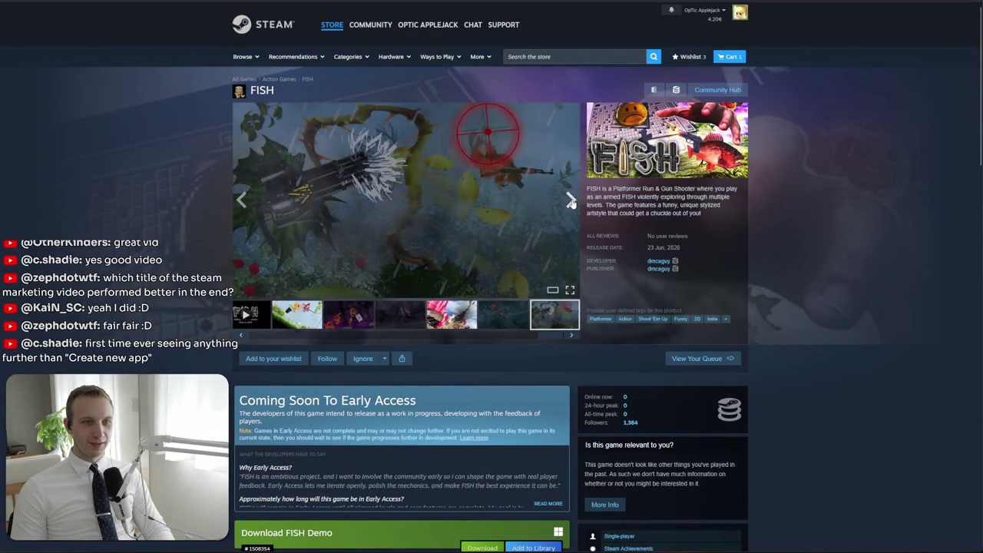
{"action": "left_click", "coordinate": [572, 201]}
{"action": "left_click", "coordinate": [572, 202]}
{"action": "left_click", "coordinate": [572, 201]}
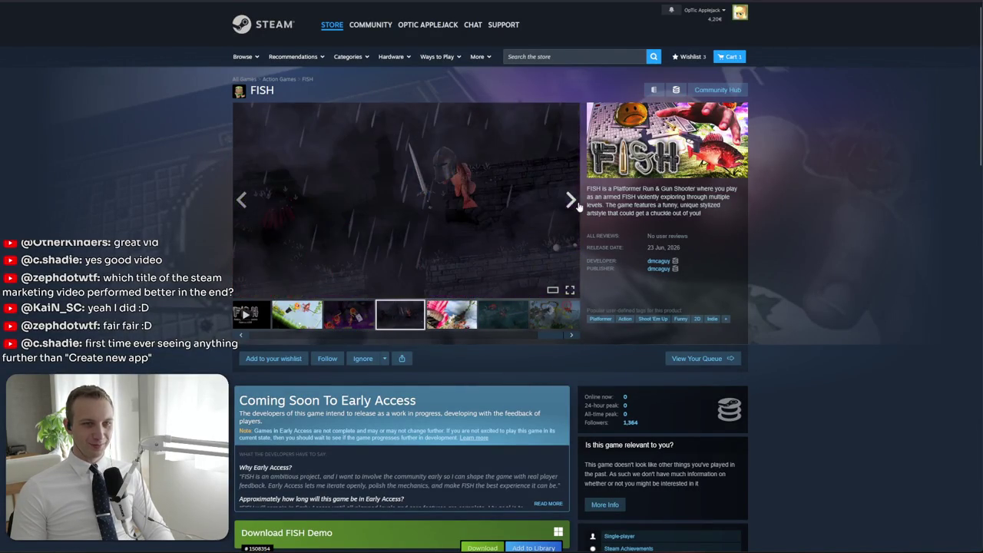
Go back to the store front and open Solarpunk from Popular New Releases
{"action": "key", "text": "alt+Left"}
{"action": "scroll", "coordinate": [491, 277], "scroll_direction": "down", "scroll_amount": 10}
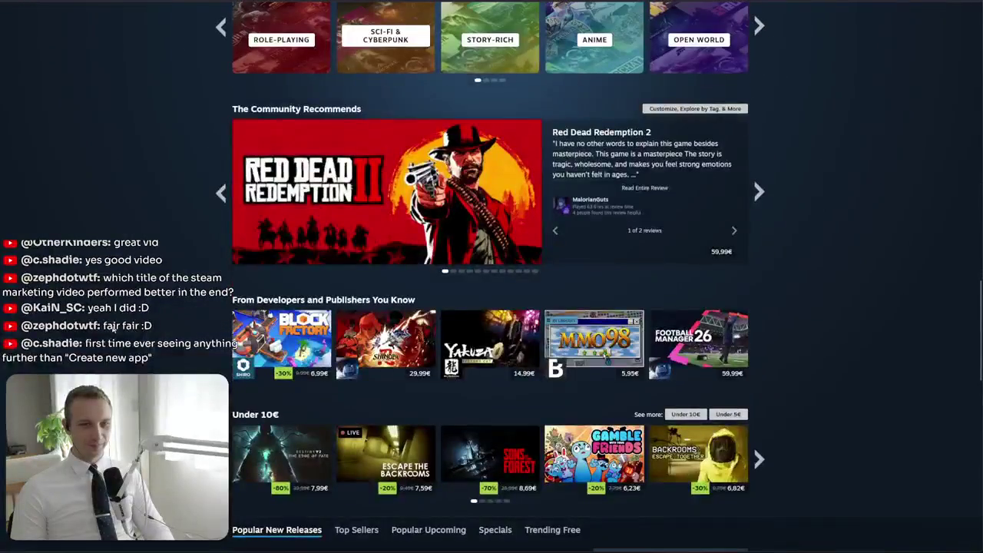
{"action": "scroll", "coordinate": [89, 263], "scroll_direction": "down", "scroll_amount": 3}
{"action": "scroll", "coordinate": [89, 263], "scroll_direction": "down", "scroll_amount": 3}
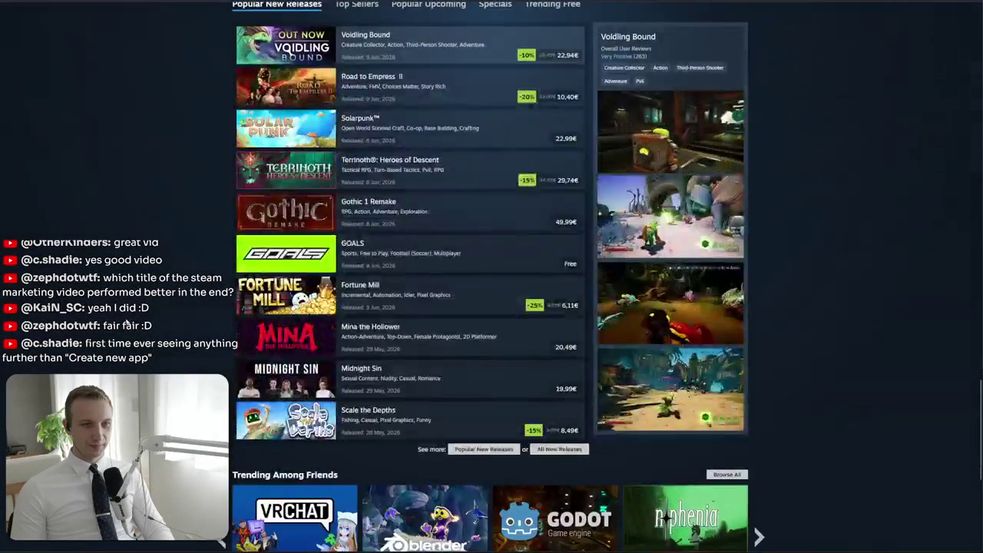
{"action": "left_click", "coordinate": [331, 136]}
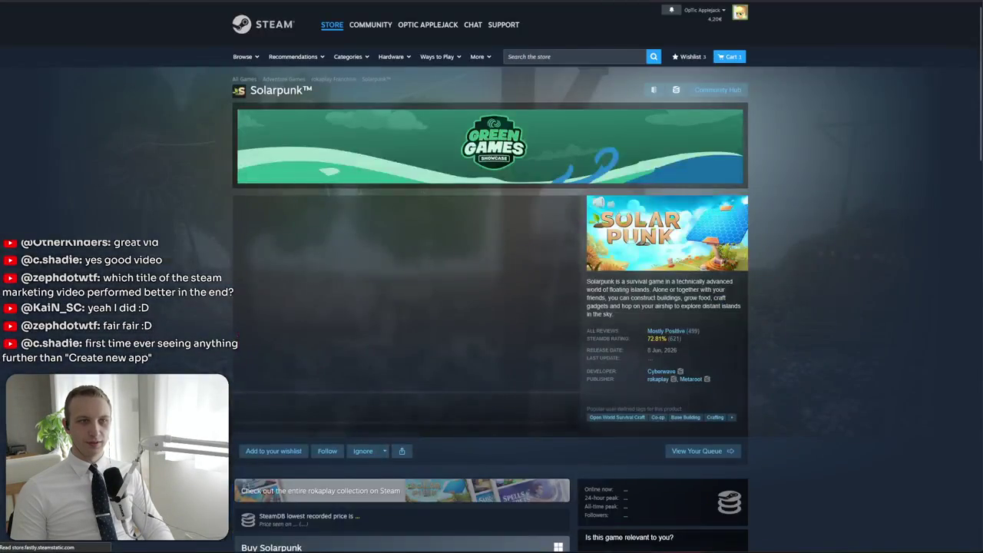
{"action": "mouse_move", "coordinate": [650, 369]}
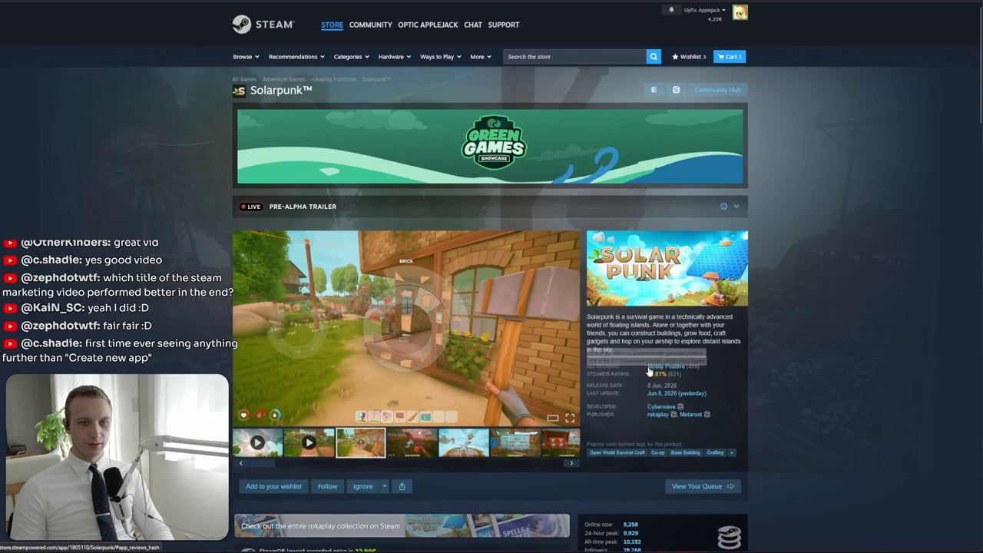
{"action": "scroll", "coordinate": [650, 371], "scroll_direction": "down", "scroll_amount": 3}
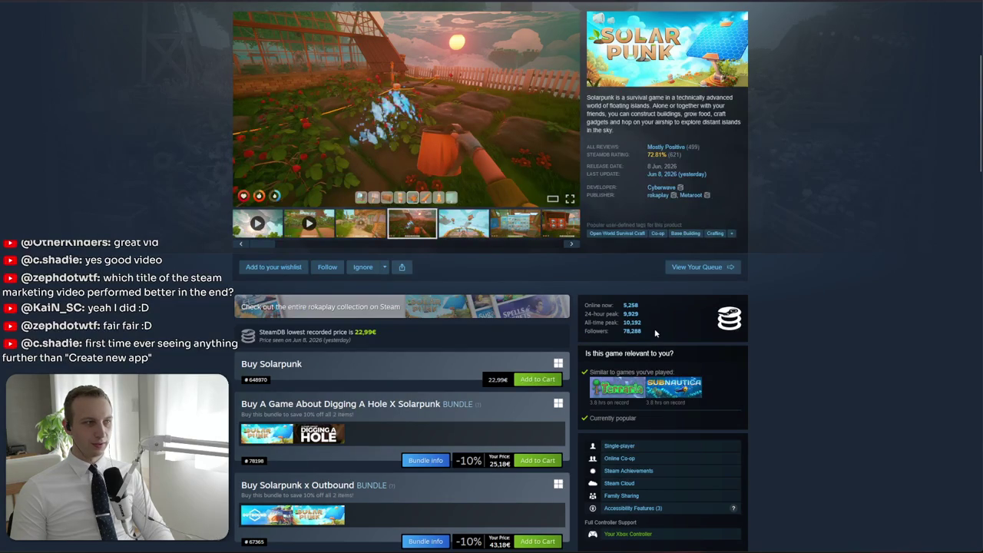
{"action": "scroll", "coordinate": [651, 332], "scroll_direction": "up", "scroll_amount": 3}
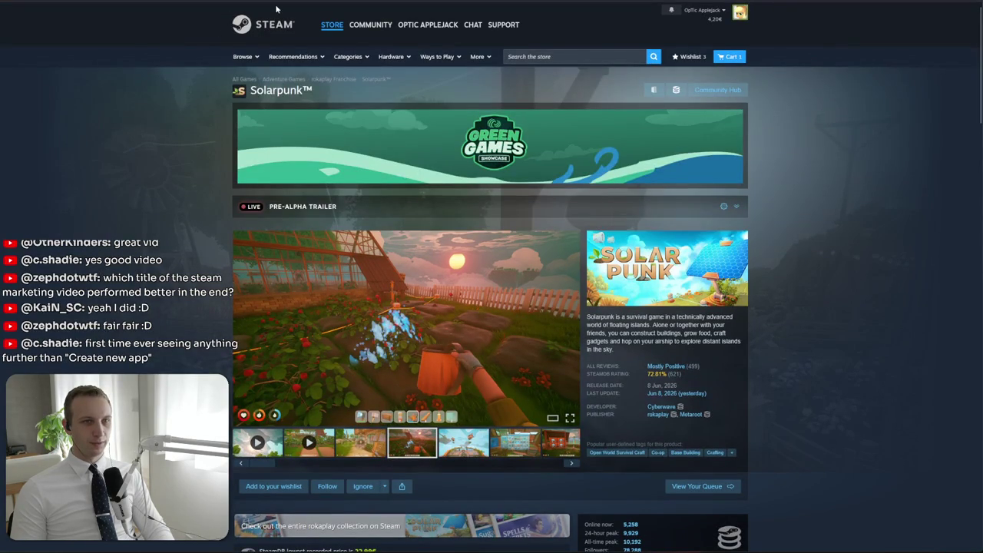
Return to the Steam home page and scroll down to Discounts & Events and the Personal Calendar
{"action": "left_click", "coordinate": [267, 32]}
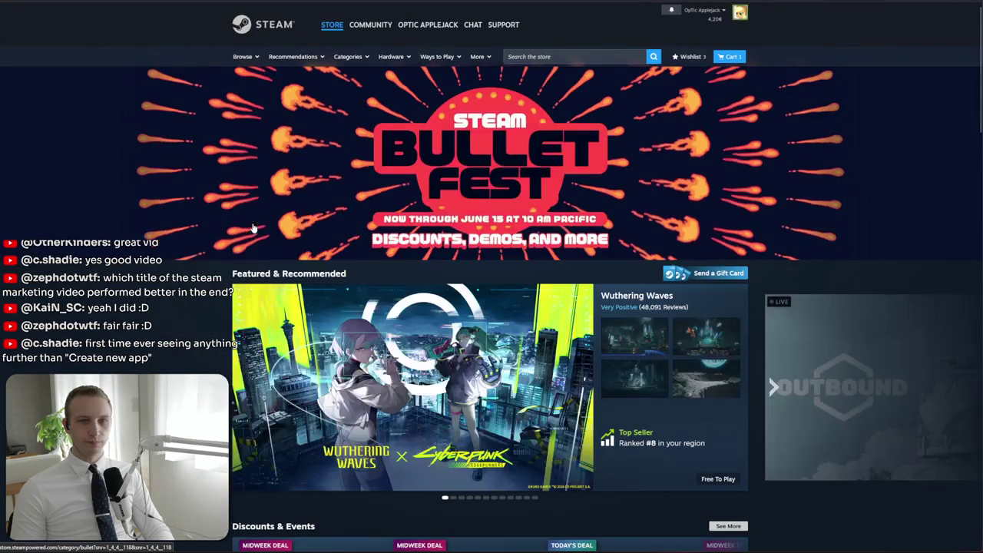
{"action": "scroll", "coordinate": [756, 250], "scroll_direction": "down", "scroll_amount": 1}
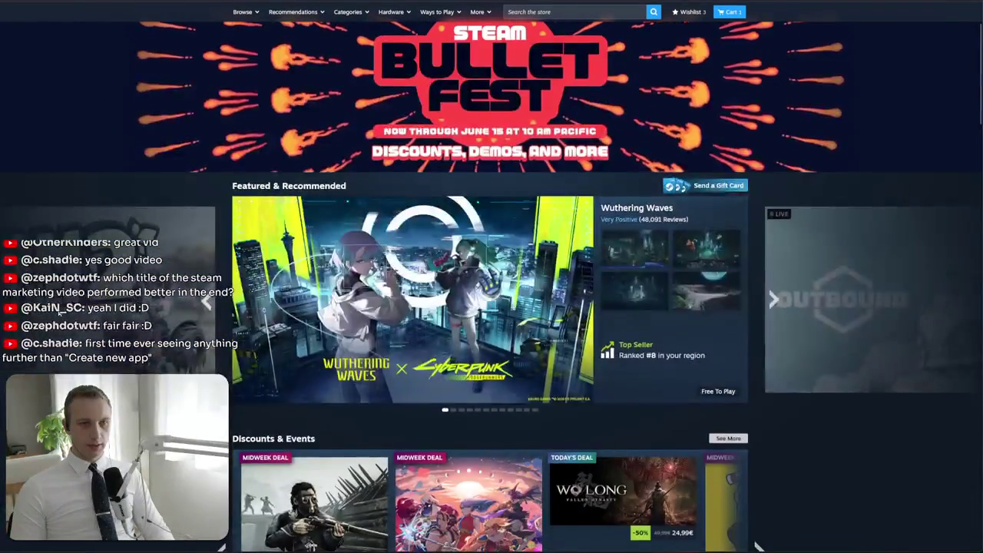
{"action": "scroll", "coordinate": [756, 546], "scroll_direction": "down", "scroll_amount": 3}
{"action": "scroll", "coordinate": [58, 312], "scroll_direction": "down", "scroll_amount": 3}
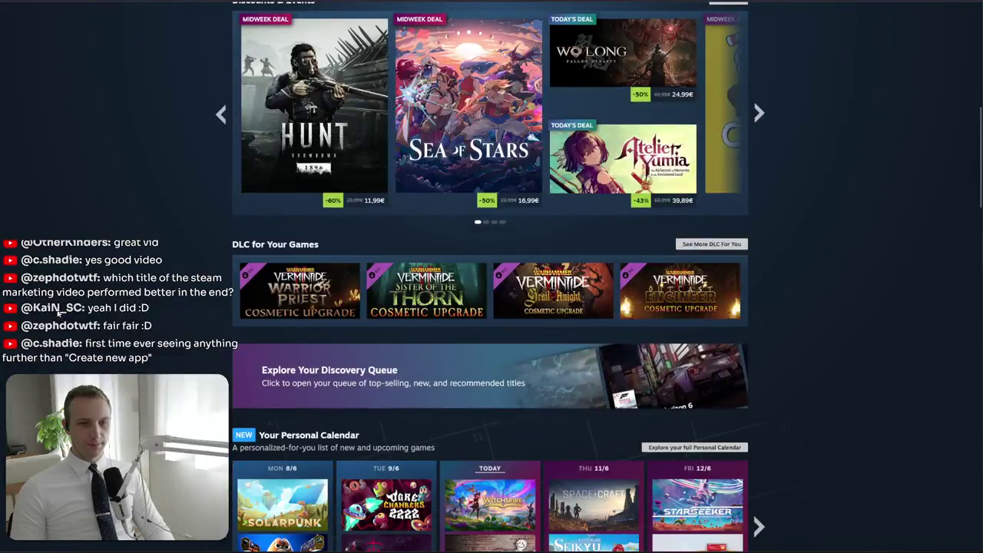
{"action": "scroll", "coordinate": [2, 492], "scroll_direction": "down", "scroll_amount": 1}
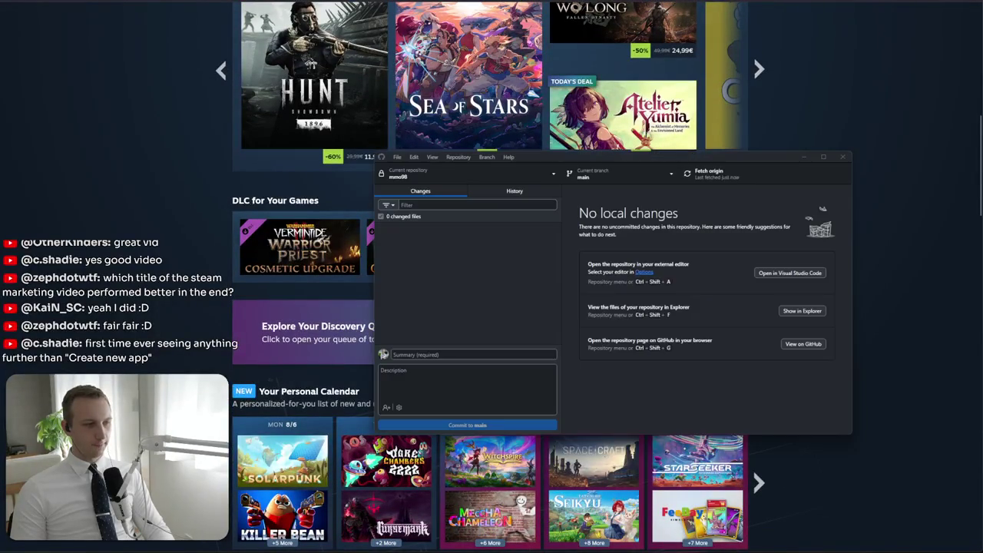
Pick net-profits from the Current repository list and run Fetch origin
{"action": "left_click", "coordinate": [436, 176]}
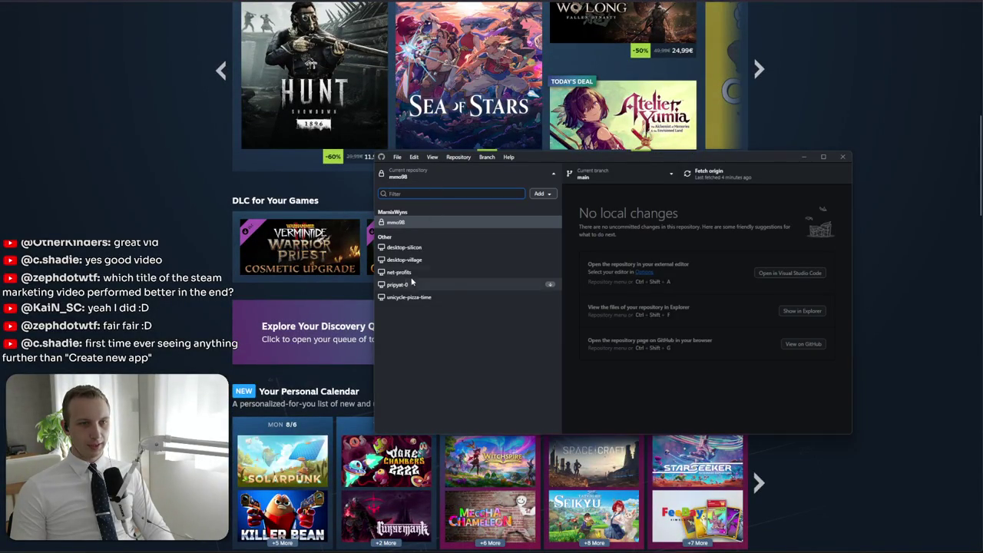
{"action": "left_click", "coordinate": [410, 275]}
{"action": "left_click", "coordinate": [701, 182]}
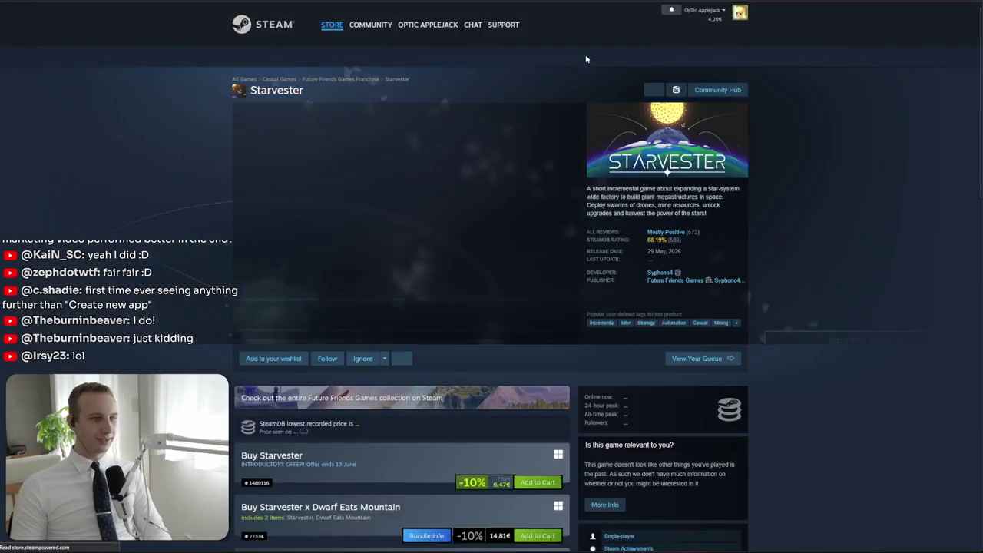
{"action": "mouse_move", "coordinate": [673, 235]}
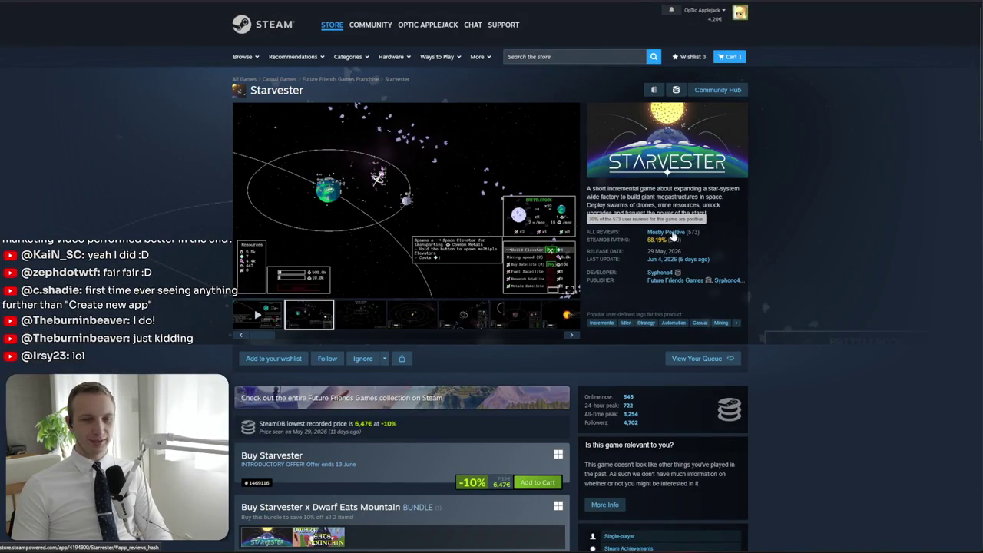
{"action": "left_click", "coordinate": [673, 234]}
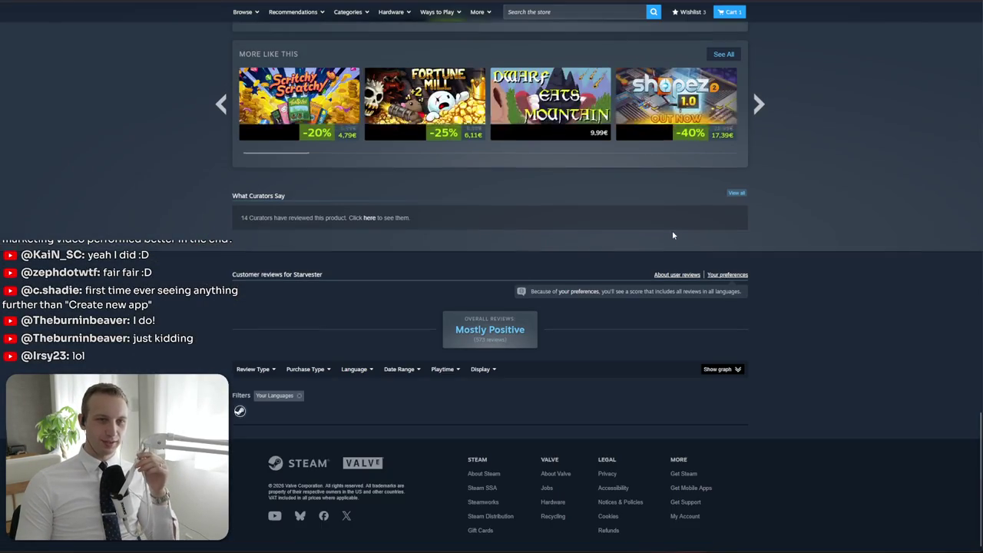
{"action": "scroll", "coordinate": [672, 230], "scroll_direction": "down", "scroll_amount": 1}
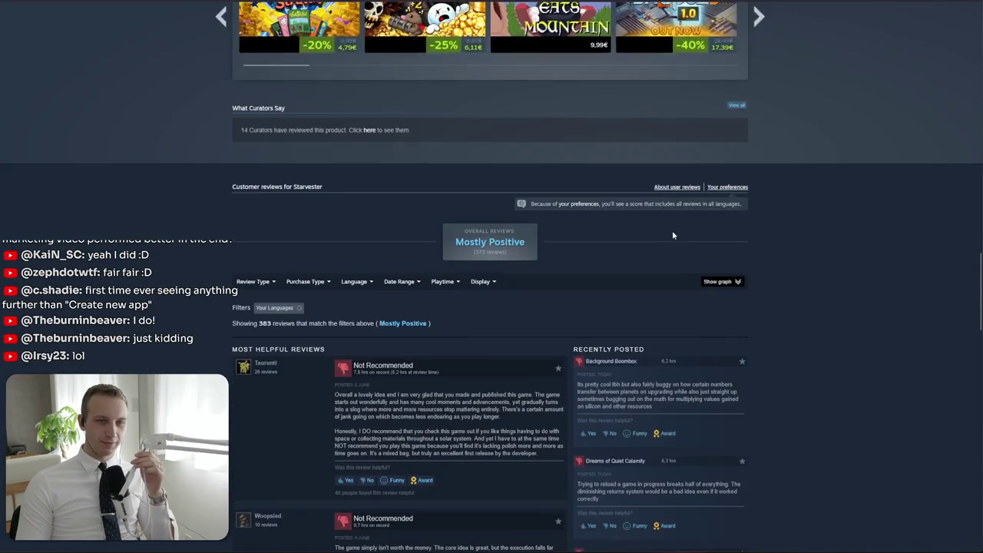
{"action": "scroll", "coordinate": [672, 231], "scroll_direction": "up", "scroll_amount": 15}
{"action": "scroll", "coordinate": [672, 230], "scroll_direction": "up", "scroll_amount": 5}
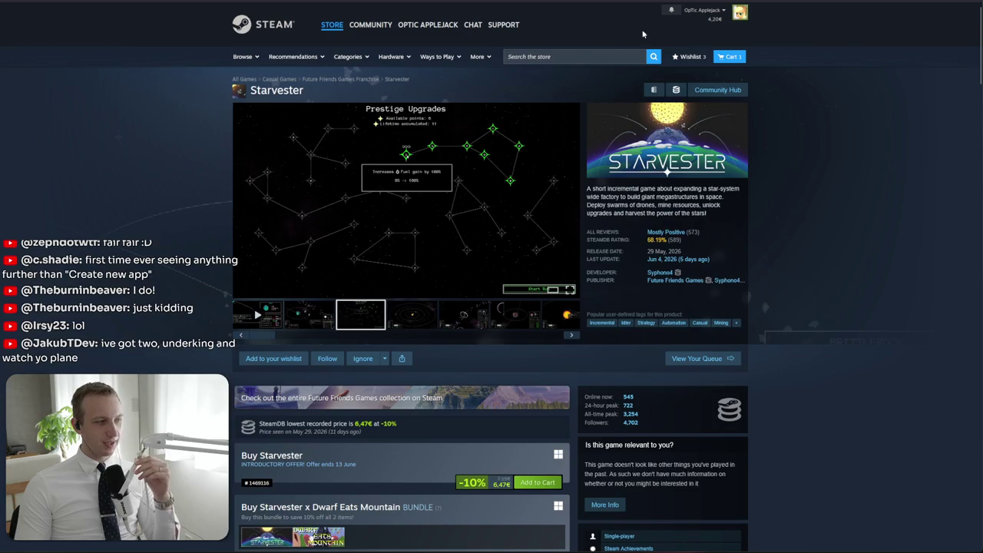
{"action": "left_click", "coordinate": [584, 56]}
Search the store for 'watch yo' and open the Watch Yo Plane page
{"action": "type", "text": "under"}
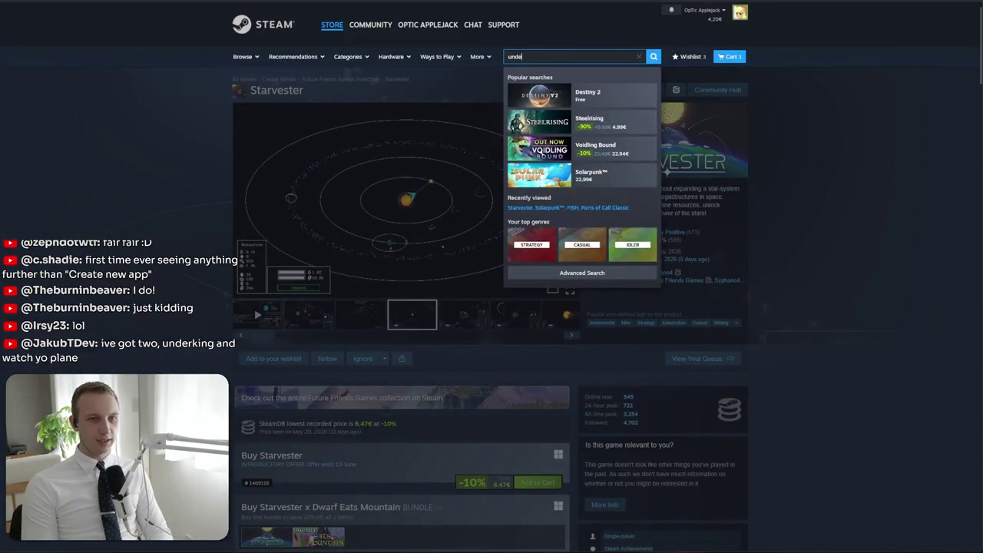
{"action": "key", "text": "BackSpace"}
{"action": "key", "text": "BackSpace"}
{"action": "key", "text": "BackSpace"}
{"action": "type", "text": "watch yo"}
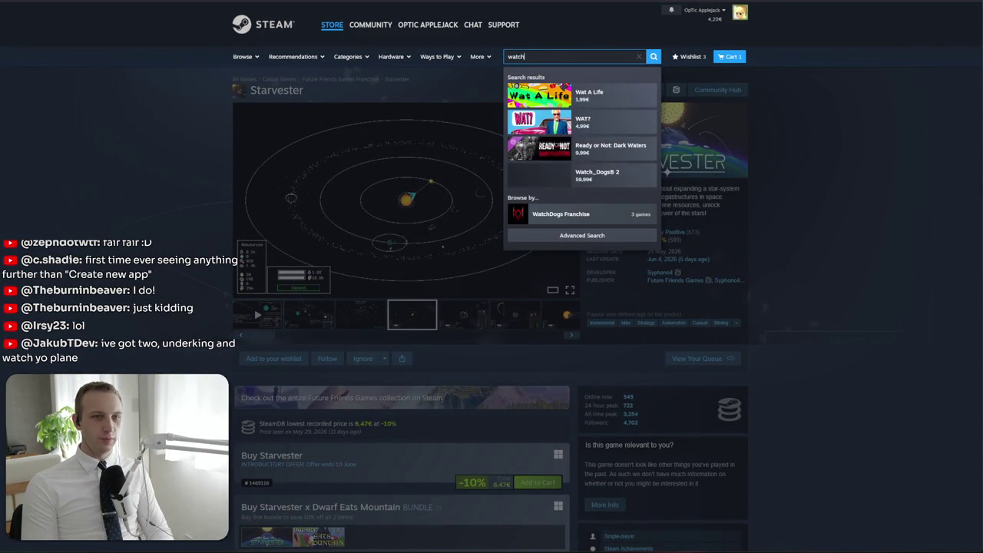
{"action": "left_click", "coordinate": [595, 92]}
{"action": "left_click", "coordinate": [558, 56]}
{"action": "type", "text": "watc"}
{"action": "key", "text": "BackSpace"}
{"action": "type", "text": "h"}
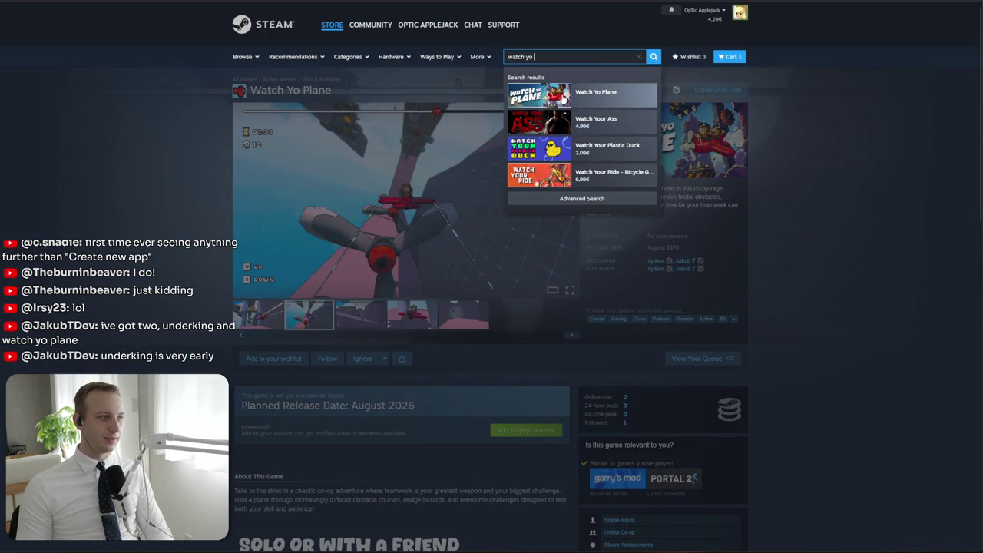
{"action": "left_click", "coordinate": [854, 119]}
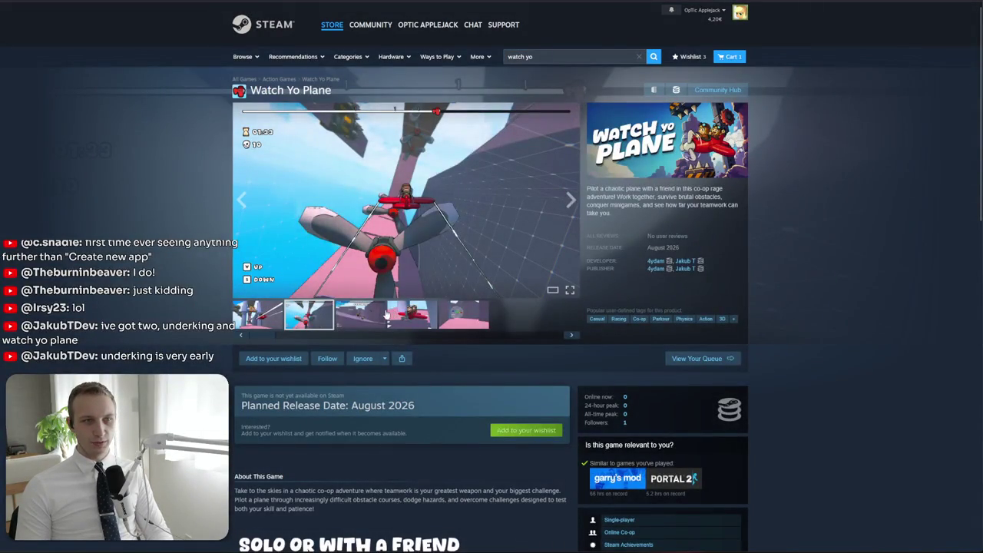
Page through Watch Yo Plane's trailers and screenshots in the media viewer
{"action": "left_click", "coordinate": [494, 219]}
{"action": "left_click", "coordinate": [920, 282]}
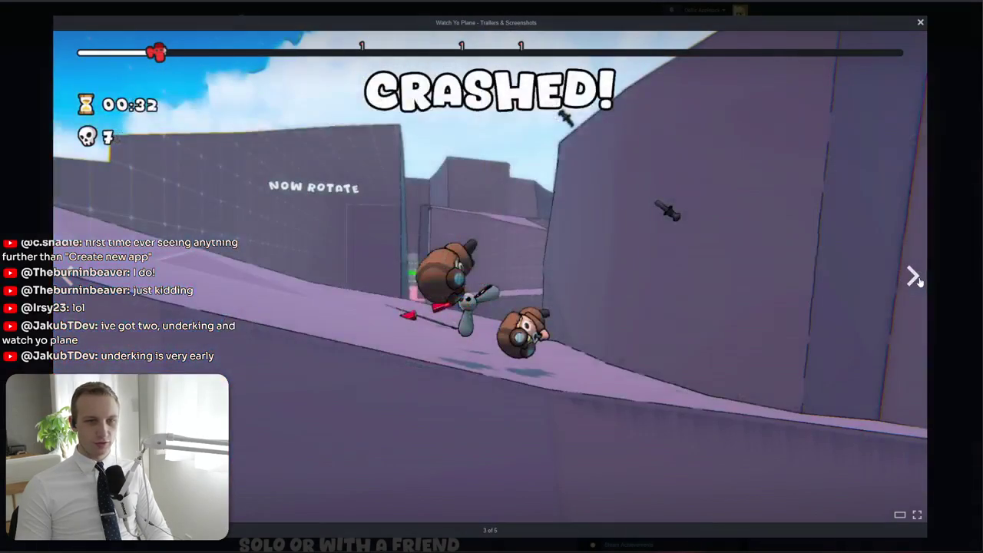
{"action": "left_click", "coordinate": [919, 281]}
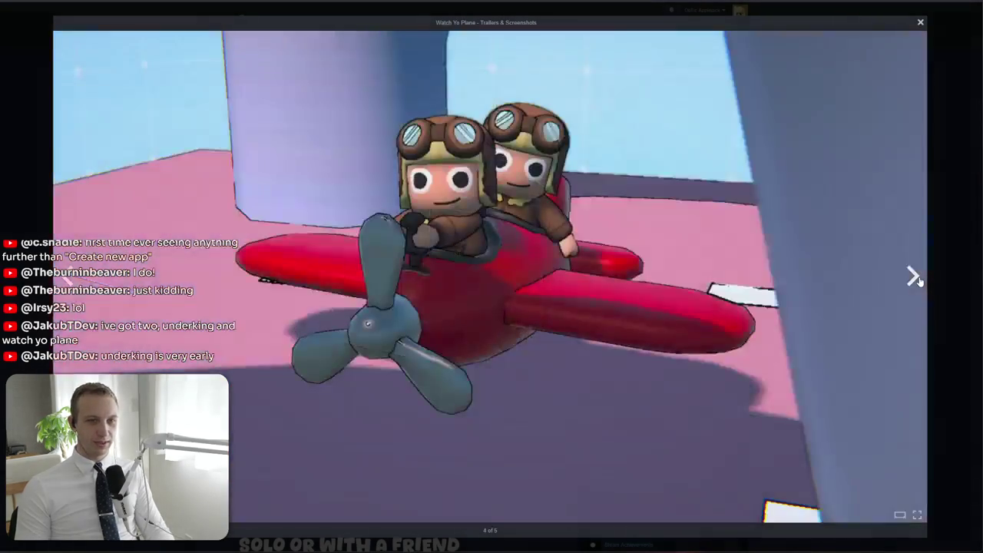
{"action": "left_click", "coordinate": [920, 281]}
{"action": "left_click", "coordinate": [919, 281]}
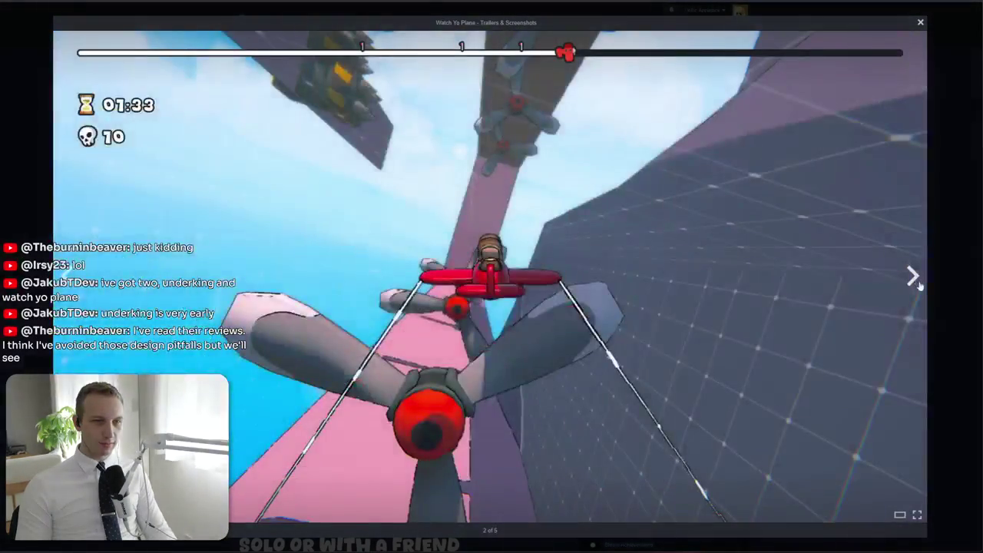
{"action": "left_click", "coordinate": [949, 282]}
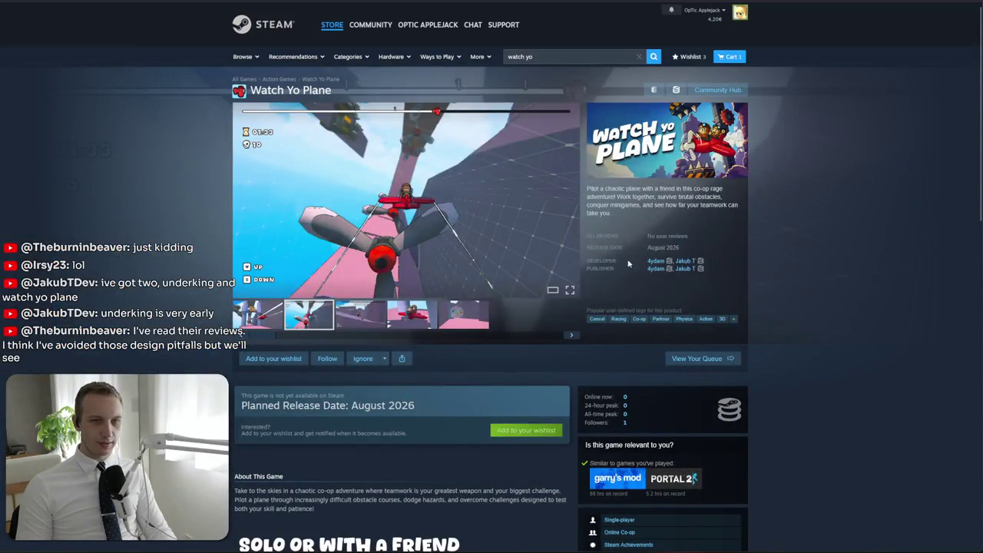
Read the game description, then reopen the page in a signed-out private window
{"action": "mouse_move", "coordinate": [613, 214]}
{"action": "left_mouse_down"}
{"action": "mouse_move", "coordinate": [589, 192]}
{"action": "mouse_move", "coordinate": [652, 204]}
{"action": "left_mouse_up"}
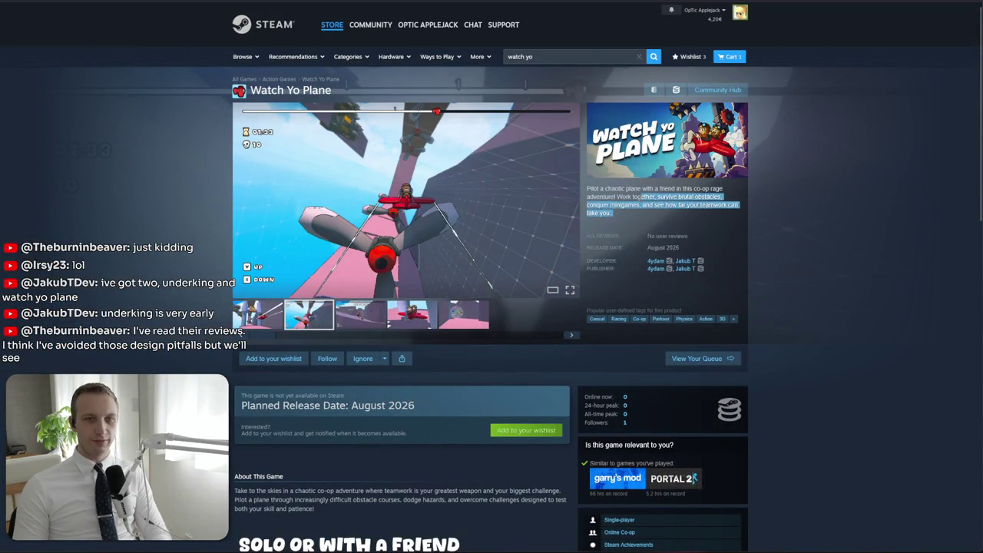
{"action": "left_click", "coordinate": [661, 205]}
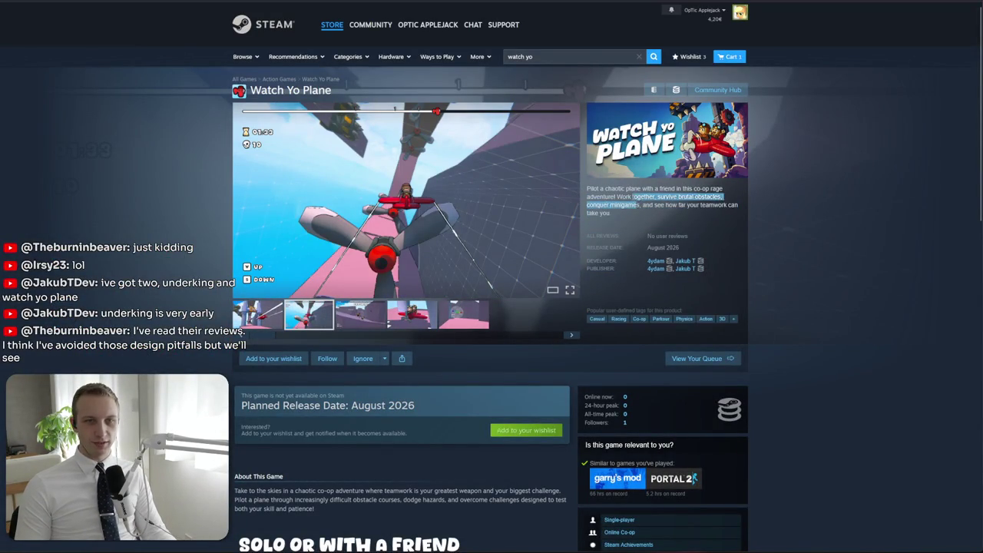
{"action": "left_click_drag", "start_coordinate": [623, 217], "coordinate": [596, 185]}
{"action": "left_click", "coordinate": [619, 211]}
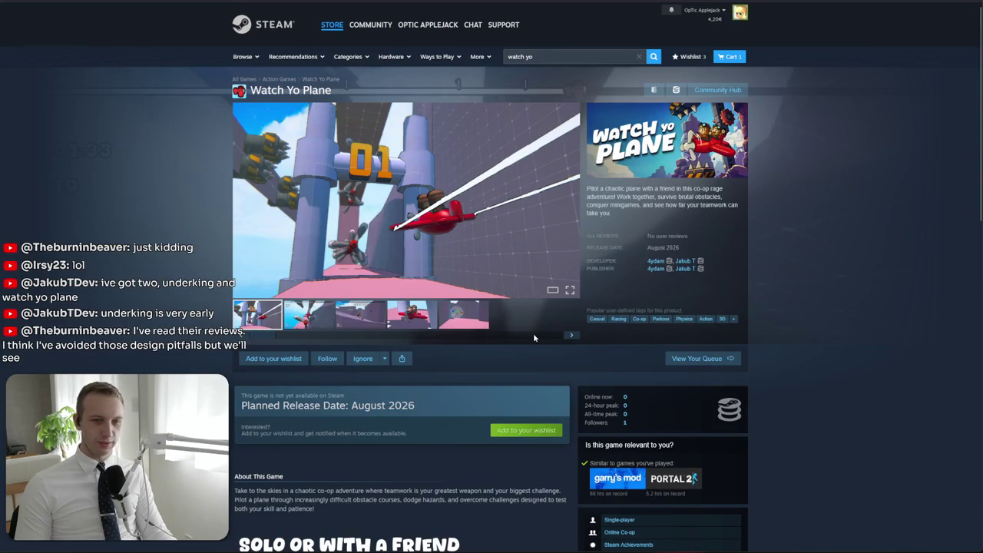
{"action": "scroll", "coordinate": [535, 337], "scroll_direction": "down", "scroll_amount": 5}
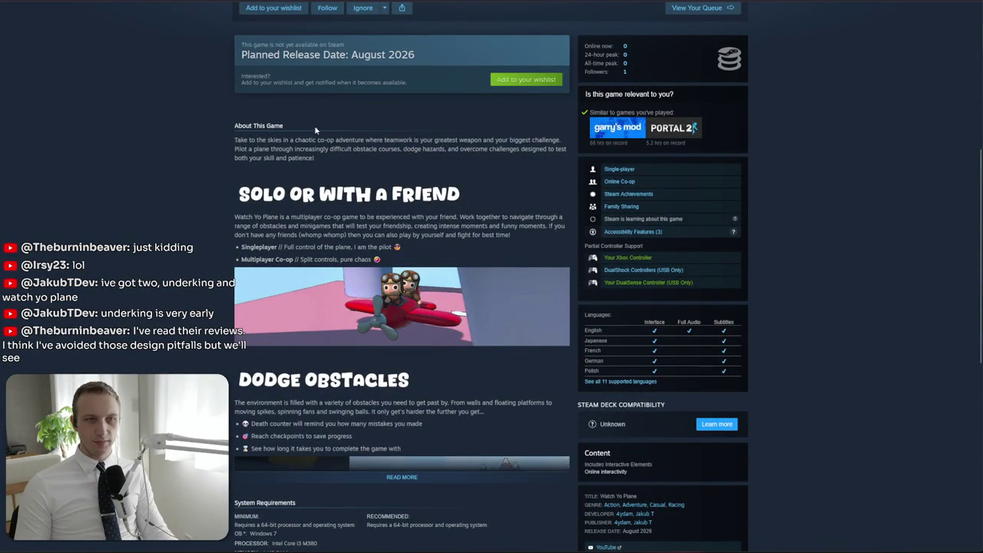
{"action": "right_click", "coordinate": [865, 6]}
{"action": "left_click", "coordinate": [887, 62]}
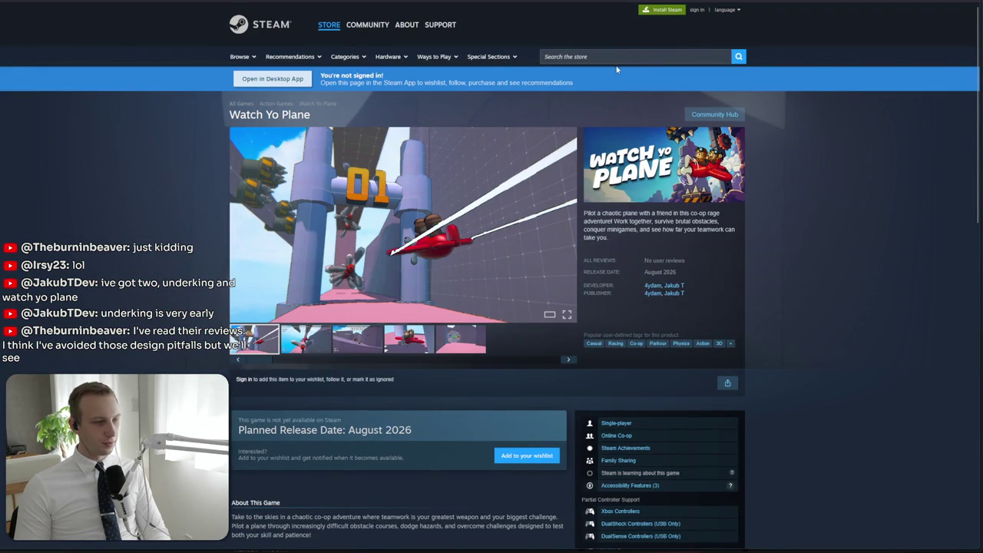
Switch the store language to Japanese and scroll through the translated Watch Yo Plane page
{"action": "left_click", "coordinate": [724, 10]}
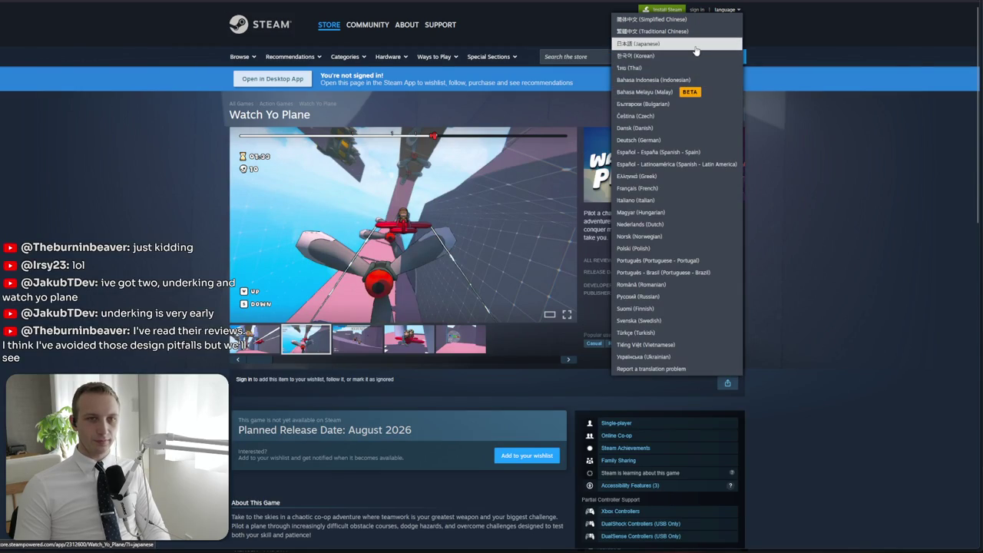
{"action": "left_click", "coordinate": [669, 43]}
{"action": "scroll", "coordinate": [509, 300], "scroll_direction": "down", "scroll_amount": 6}
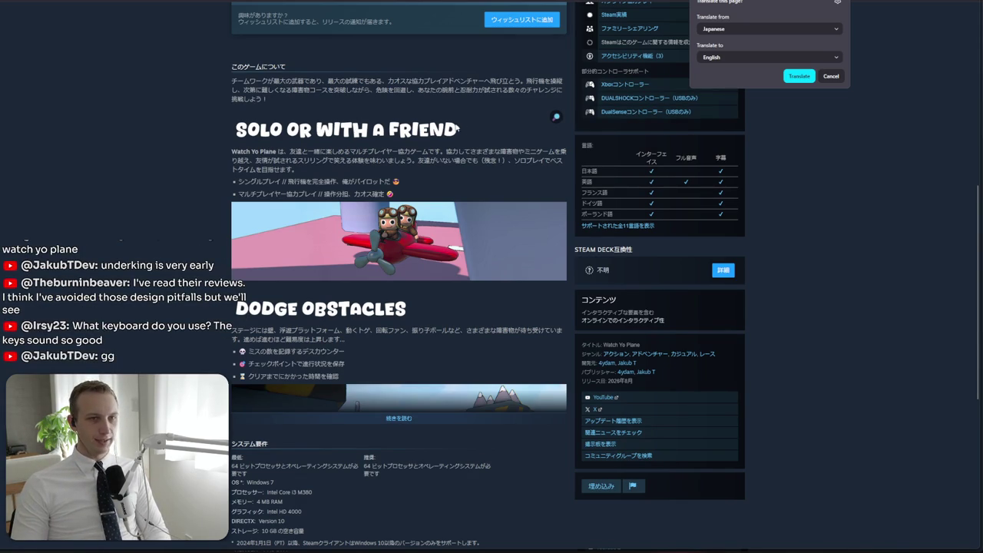
{"action": "scroll", "coordinate": [438, 135], "scroll_direction": "up", "scroll_amount": 4}
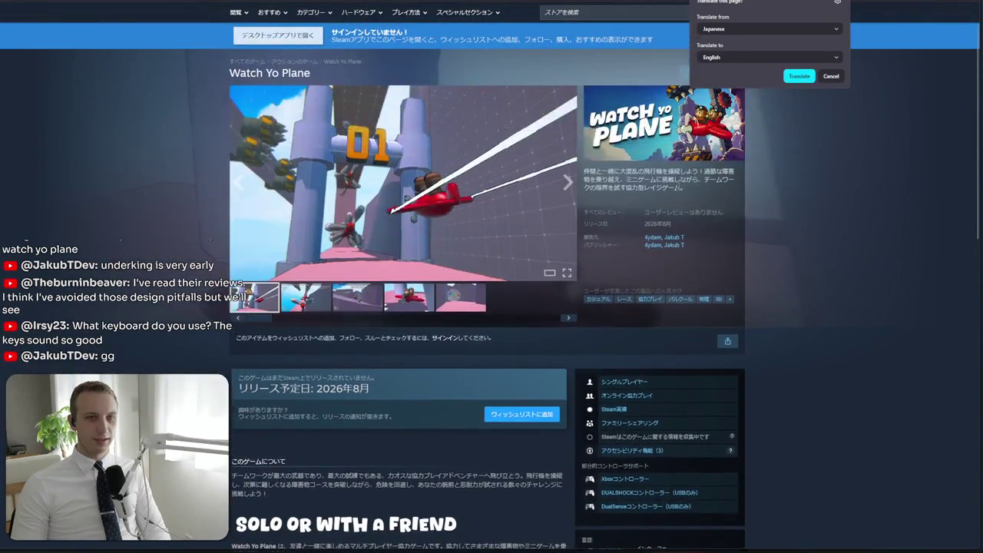
{"action": "scroll", "coordinate": [675, 186], "scroll_direction": "down", "scroll_amount": 1}
{"action": "scroll", "coordinate": [481, 309], "scroll_direction": "up", "scroll_amount": 3}
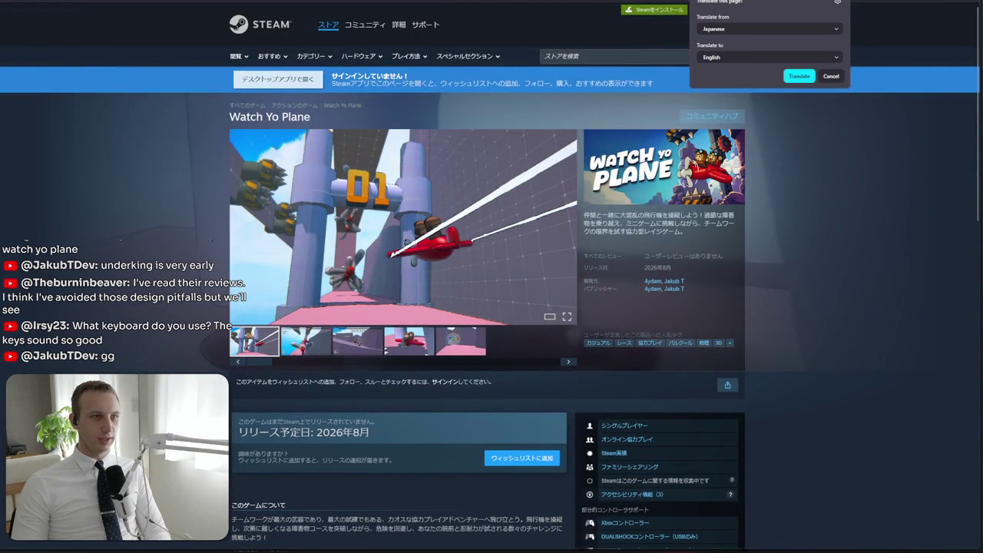
{"action": "scroll", "coordinate": [691, 284], "scroll_direction": "up", "scroll_amount": 5}
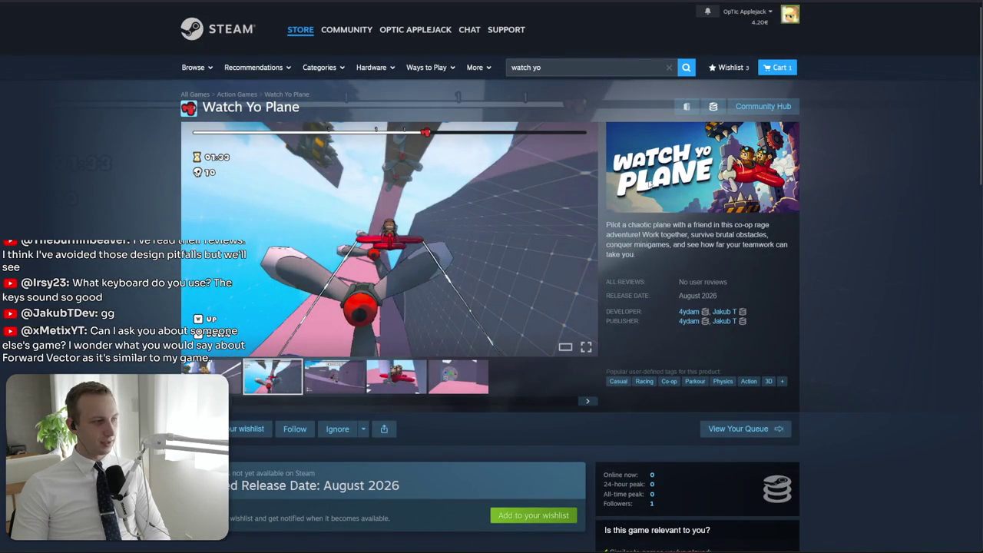
{"action": "scroll", "coordinate": [652, 229], "scroll_direction": "down", "scroll_amount": 3}
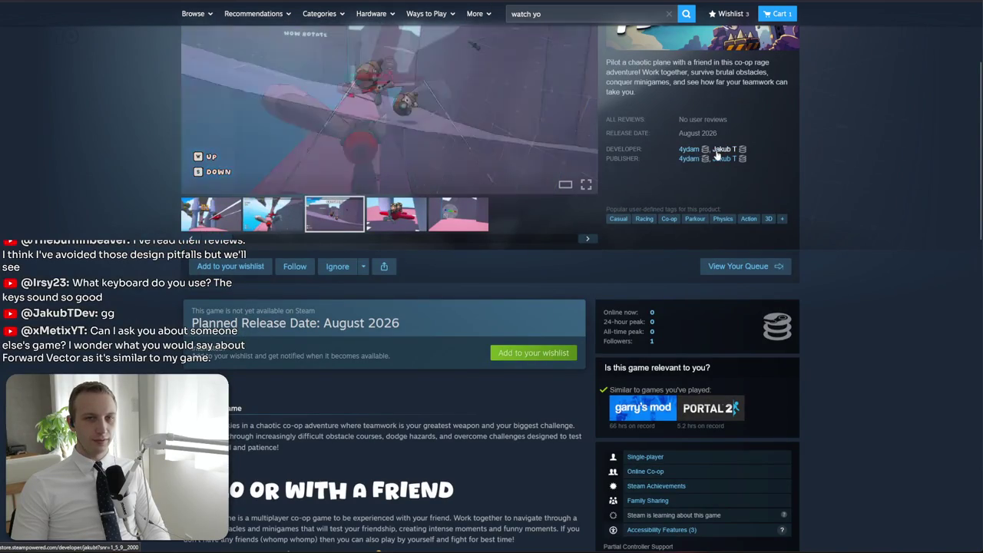
Open the 4ydam page and scroll past Under King, Watch Yo Plane, Last Term and Idlemon
{"action": "left_click", "coordinate": [731, 13]}
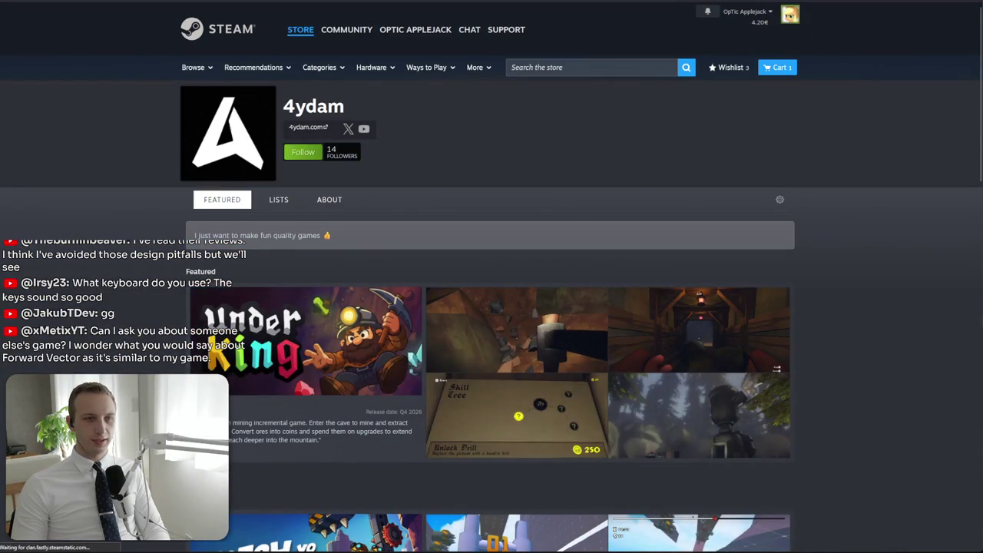
{"action": "scroll", "coordinate": [239, 365], "scroll_direction": "down", "scroll_amount": 6}
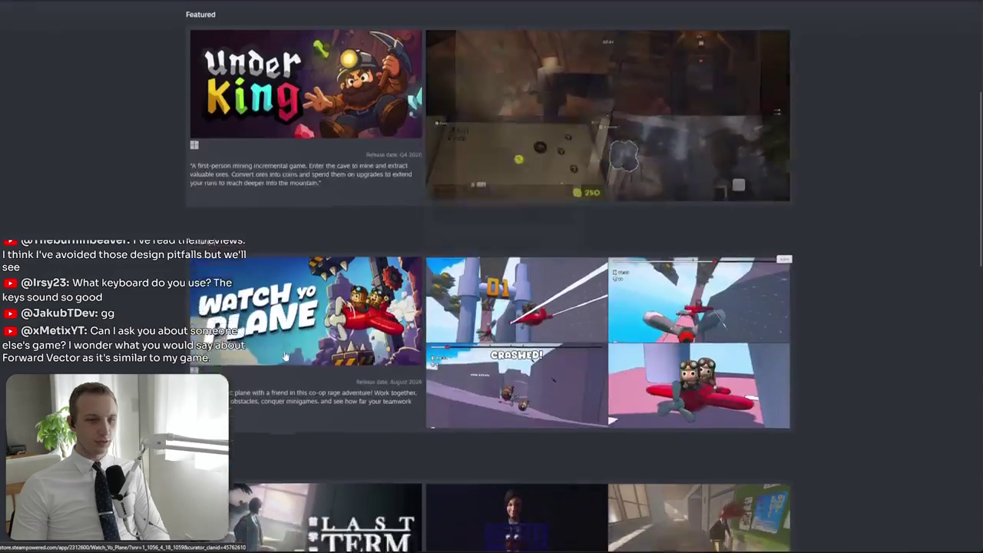
{"action": "scroll", "coordinate": [266, 360], "scroll_direction": "down", "scroll_amount": 2}
{"action": "scroll", "coordinate": [267, 361], "scroll_direction": "up", "scroll_amount": 2}
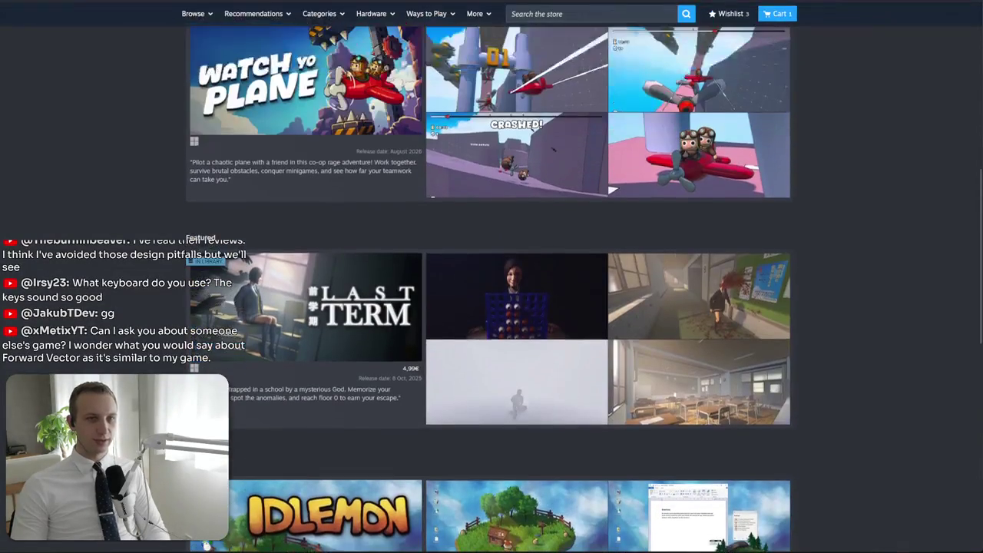
{"action": "scroll", "coordinate": [267, 360], "scroll_direction": "down", "scroll_amount": 1}
{"action": "scroll", "coordinate": [266, 360], "scroll_direction": "down", "scroll_amount": 5}
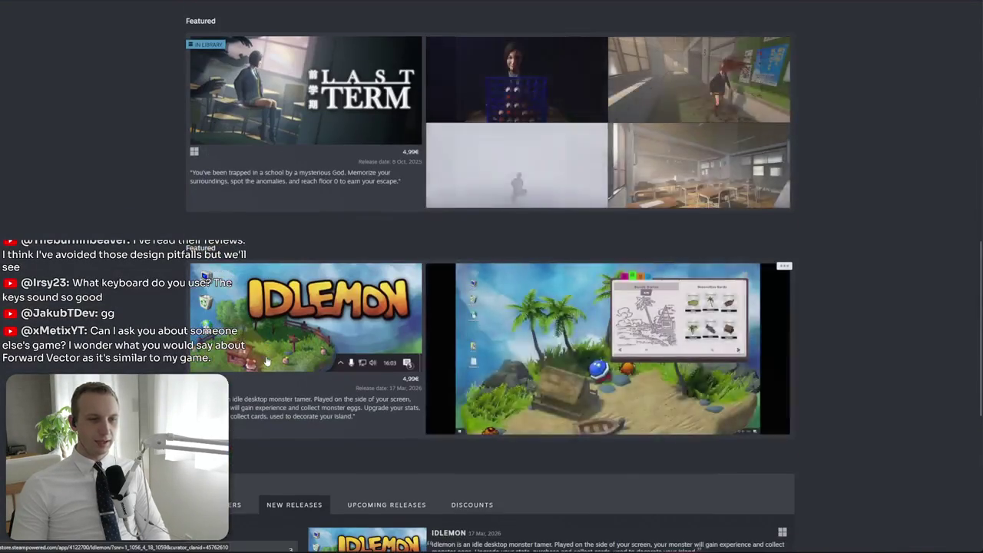
{"action": "scroll", "coordinate": [367, 489], "scroll_direction": "up", "scroll_amount": 5}
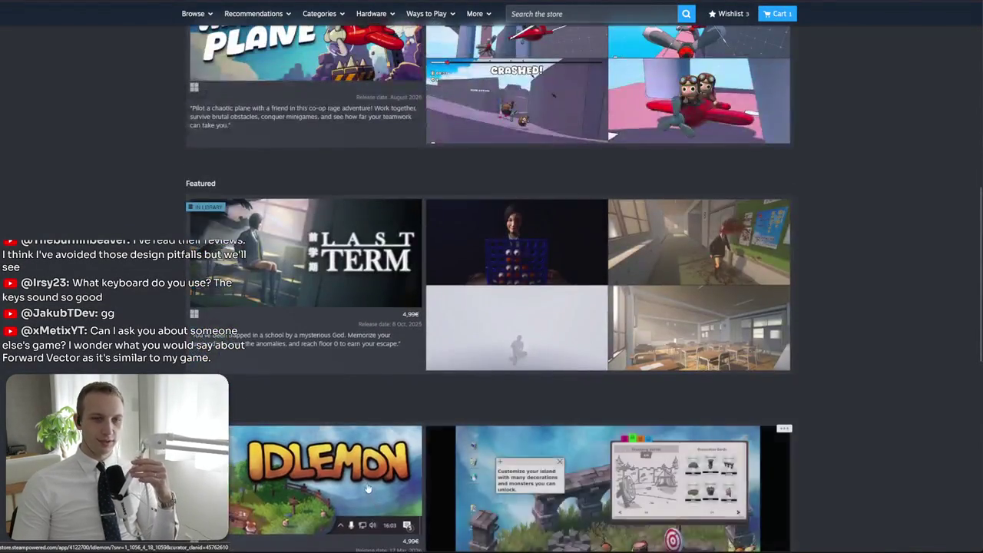
{"action": "scroll", "coordinate": [357, 499], "scroll_direction": "up", "scroll_amount": 4}
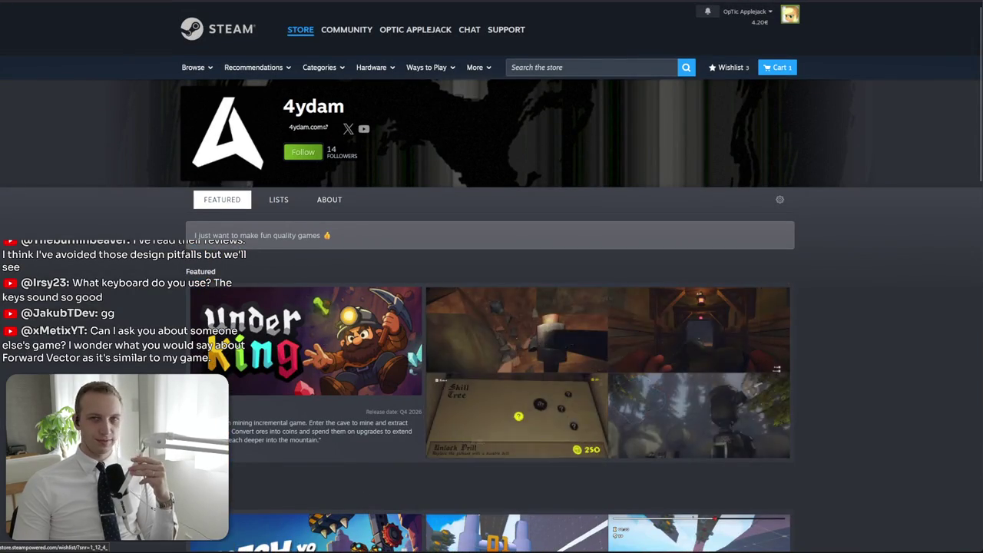
Go back to the Watch Yo Plane store page and read its About paragraph
{"action": "key", "text": "alt+Left"}
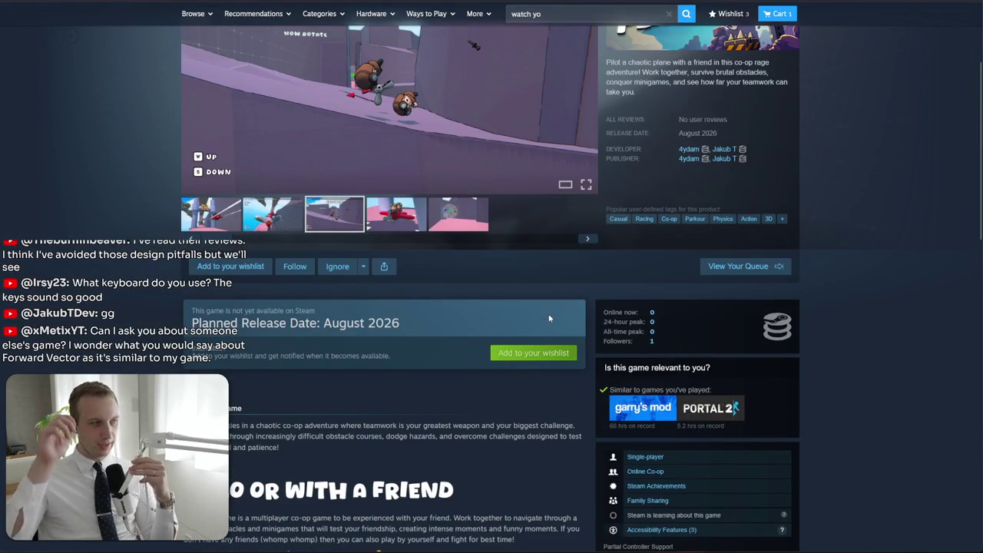
{"action": "scroll", "coordinate": [547, 353], "scroll_direction": "down", "scroll_amount": 4}
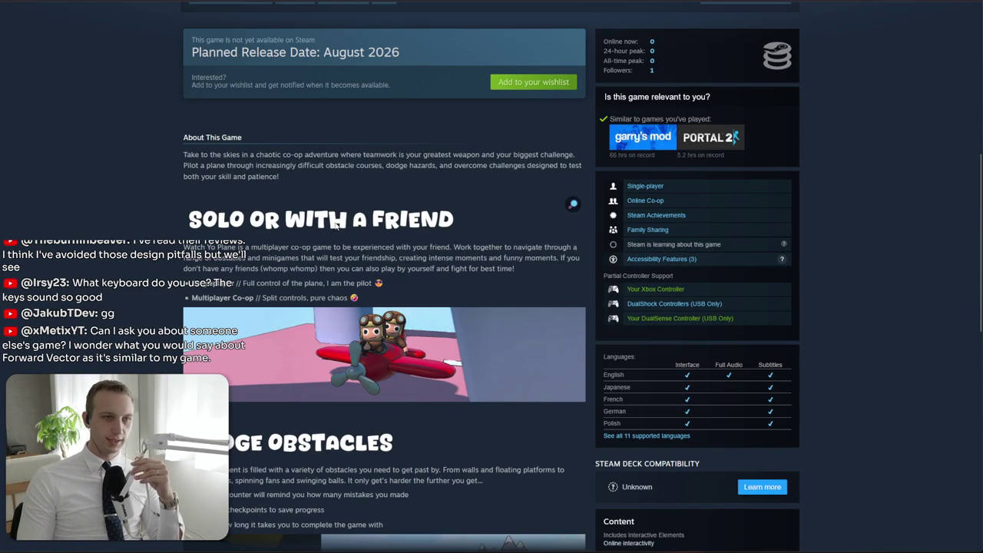
{"action": "mouse_move", "coordinate": [324, 177]}
{"action": "left_mouse_down"}
{"action": "mouse_move", "coordinate": [385, 153]}
{"action": "mouse_move", "coordinate": [358, 155]}
{"action": "mouse_move", "coordinate": [322, 177]}
{"action": "left_mouse_up"}
{"action": "left_click", "coordinate": [368, 189]}
{"action": "mouse_move", "coordinate": [401, 153]}
{"action": "left_mouse_down"}
{"action": "mouse_move", "coordinate": [279, 176]}
{"action": "mouse_move", "coordinate": [339, 165]}
{"action": "left_mouse_up"}
{"action": "left_click", "coordinate": [339, 165]}
{"action": "scroll", "coordinate": [338, 250], "scroll_direction": "down", "scroll_amount": 2}
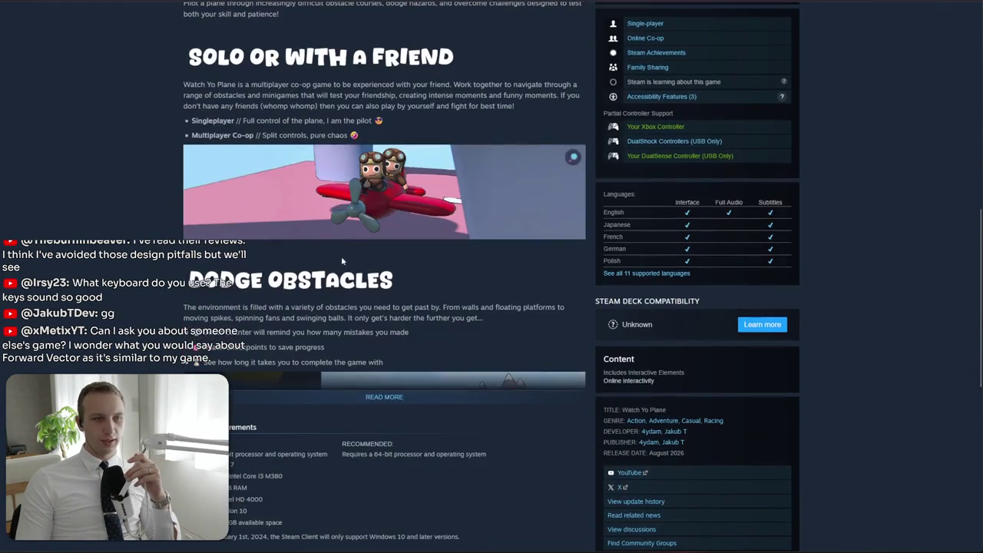
Expand the full Watch Yo Plane description and read through its sections, including Fly in Style
{"action": "left_click", "coordinate": [429, 399]}
{"action": "scroll", "coordinate": [415, 353], "scroll_direction": "down", "scroll_amount": 4}
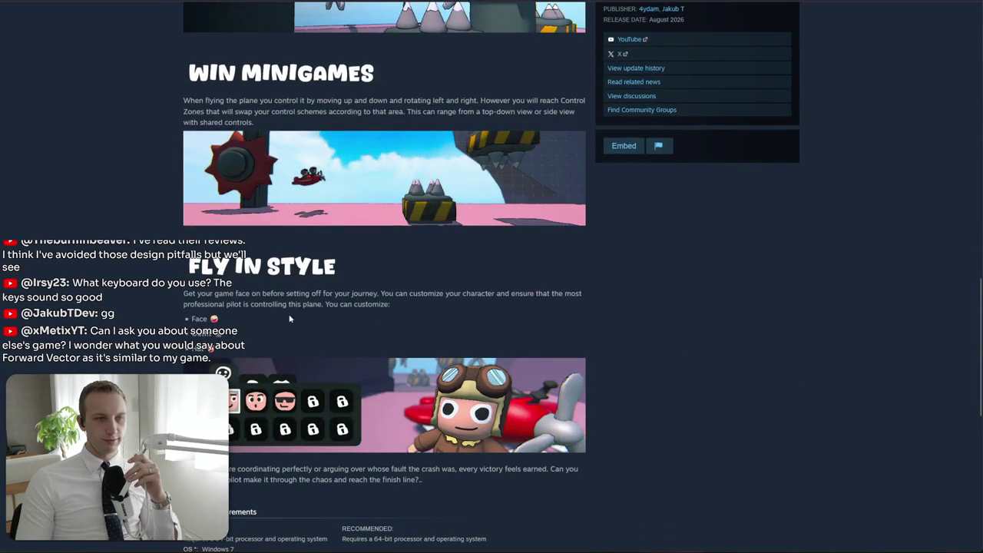
{"action": "mouse_move", "coordinate": [290, 318]}
{"action": "left_mouse_down"}
{"action": "mouse_move", "coordinate": [183, 292]}
{"action": "mouse_move", "coordinate": [218, 348]}
{"action": "left_mouse_up"}
{"action": "left_click", "coordinate": [177, 299]}
{"action": "left_click", "coordinate": [219, 347]}
{"action": "scroll", "coordinate": [329, 370], "scroll_direction": "down", "scroll_amount": 1}
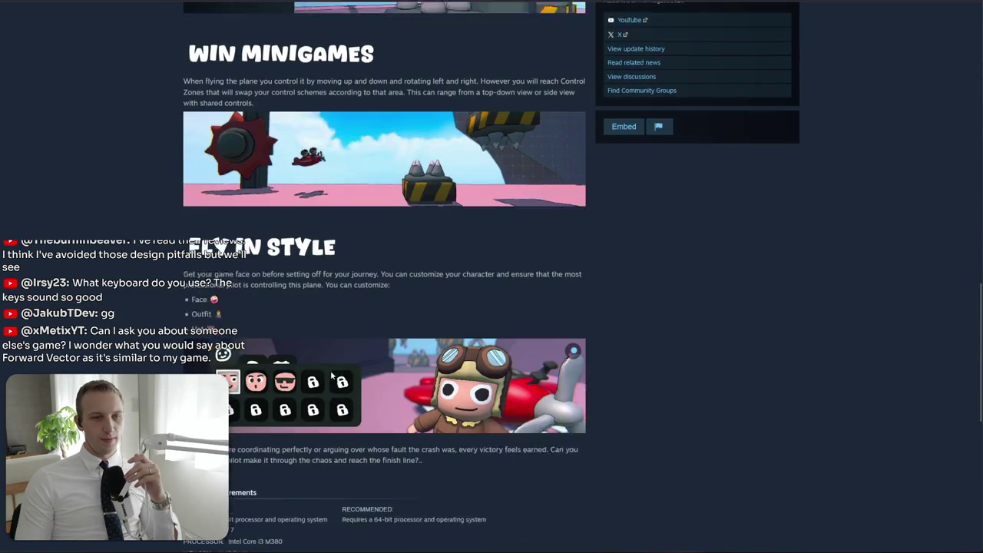
{"action": "scroll", "coordinate": [328, 370], "scroll_direction": "down", "scroll_amount": 2}
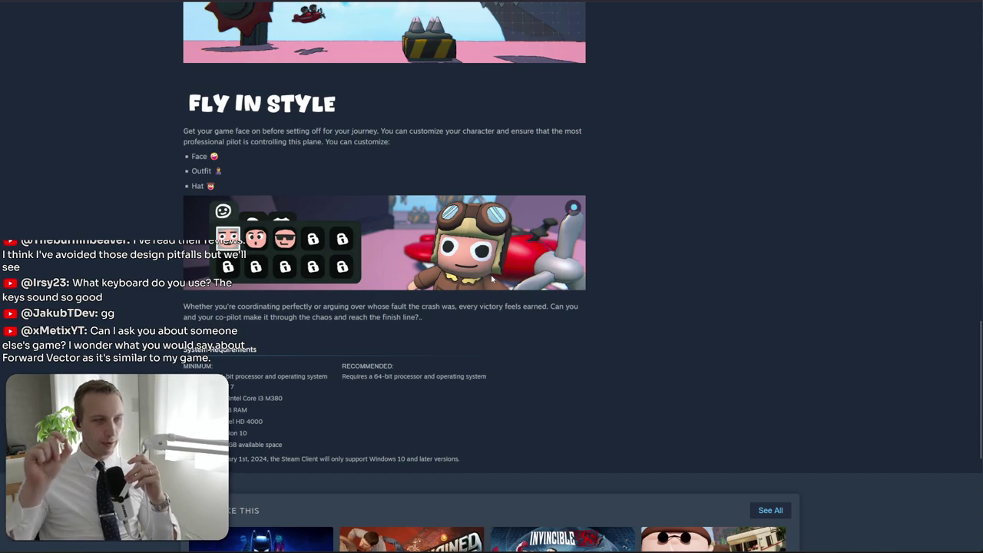
{"action": "scroll", "coordinate": [491, 278], "scroll_direction": "down", "scroll_amount": 2}
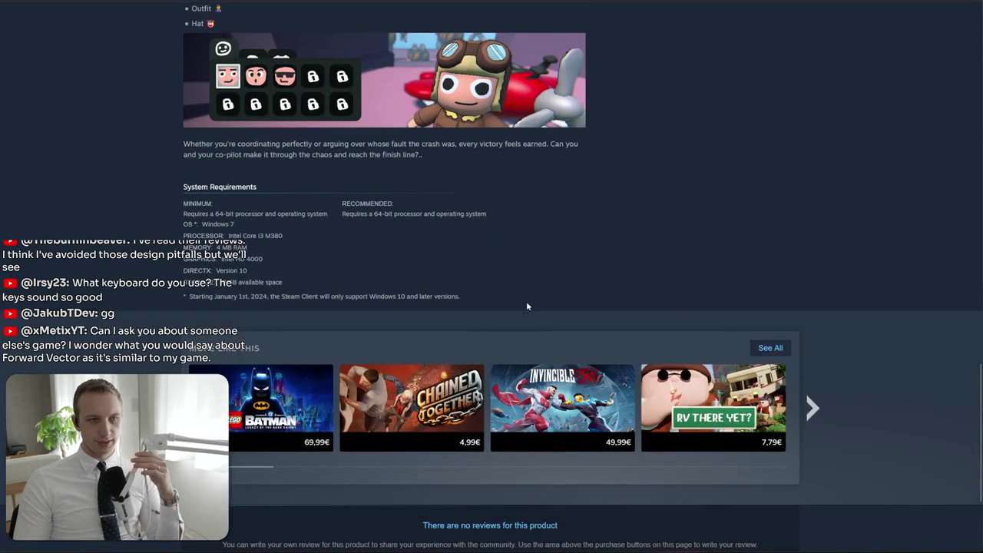
{"action": "scroll", "coordinate": [428, 266], "scroll_direction": "up", "scroll_amount": 7}
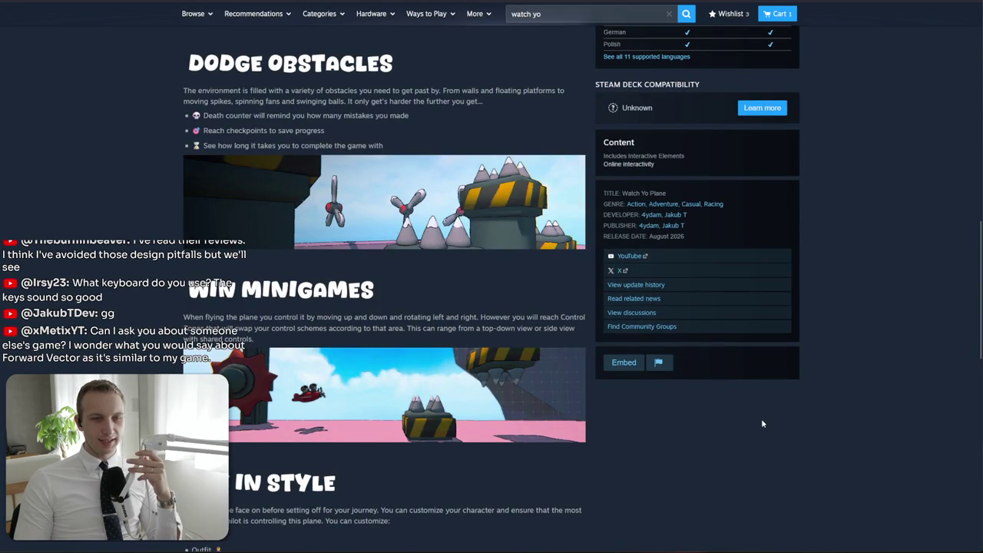
{"action": "scroll", "coordinate": [263, 366], "scroll_direction": "up", "scroll_amount": 5}
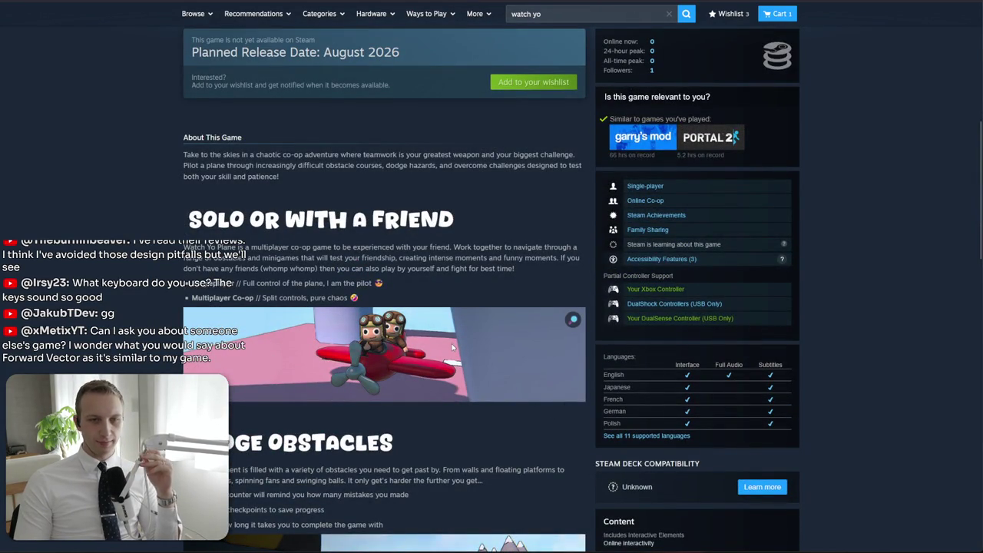
{"action": "scroll", "coordinate": [453, 348], "scroll_direction": "down", "scroll_amount": 3}
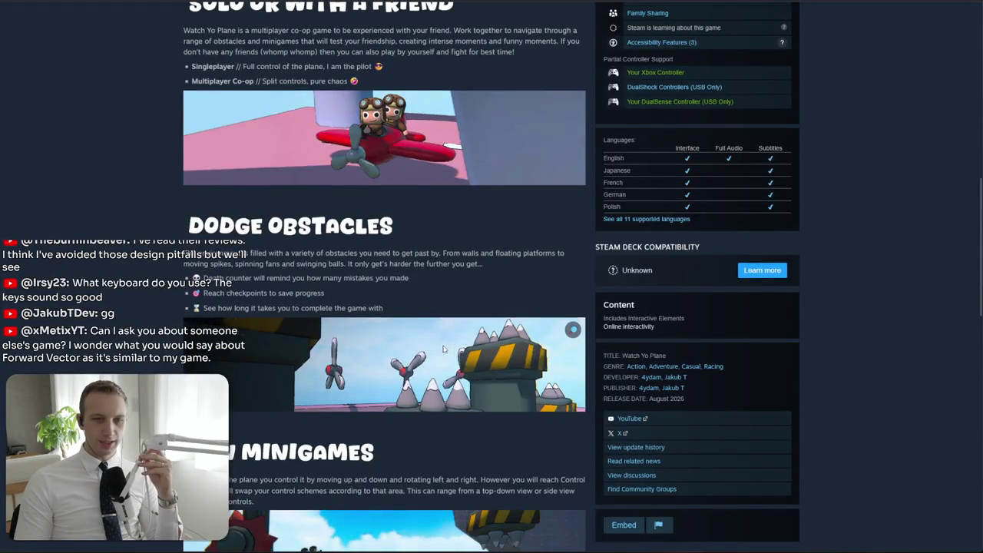
{"action": "scroll", "coordinate": [444, 349], "scroll_direction": "up", "scroll_amount": 5}
{"action": "scroll", "coordinate": [426, 336], "scroll_direction": "up", "scroll_amount": 3}
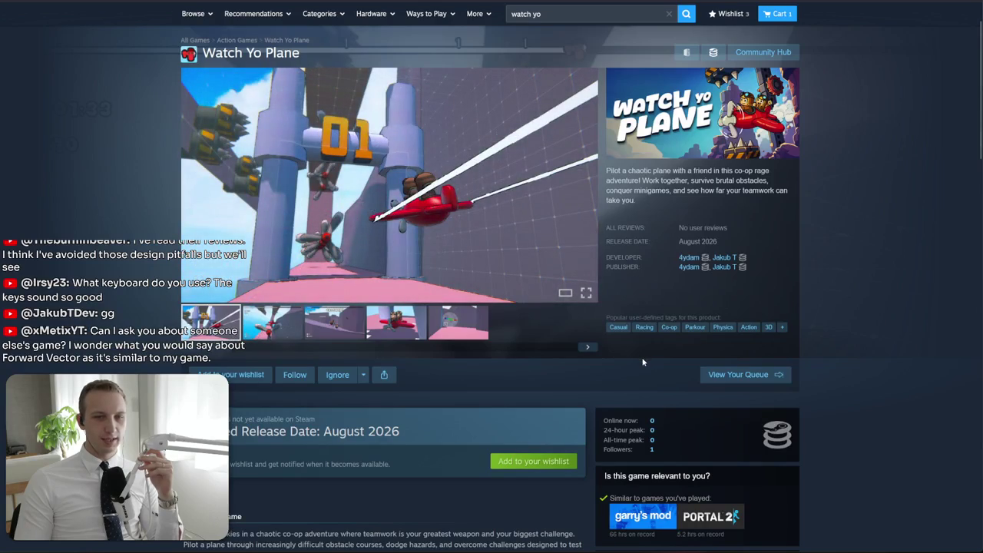
{"action": "scroll", "coordinate": [531, 352], "scroll_direction": "down", "scroll_amount": 5}
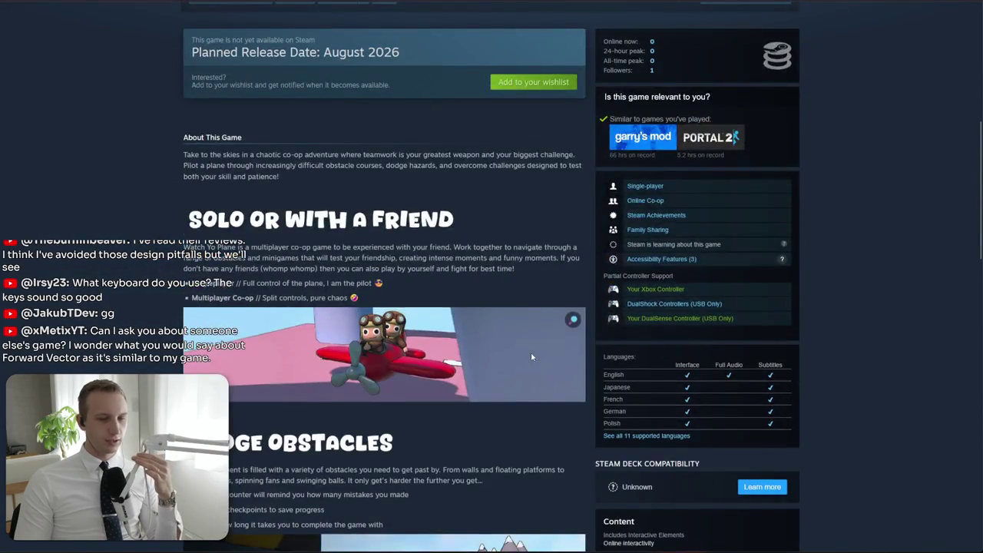
{"action": "scroll", "coordinate": [531, 352], "scroll_direction": "down", "scroll_amount": 4}
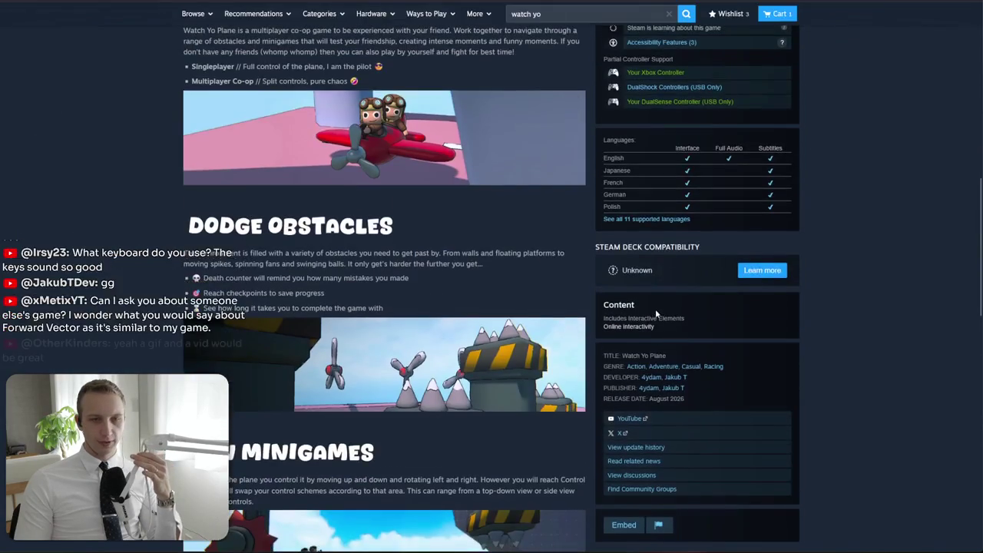
{"action": "scroll", "coordinate": [660, 376], "scroll_direction": "down", "scroll_amount": 1}
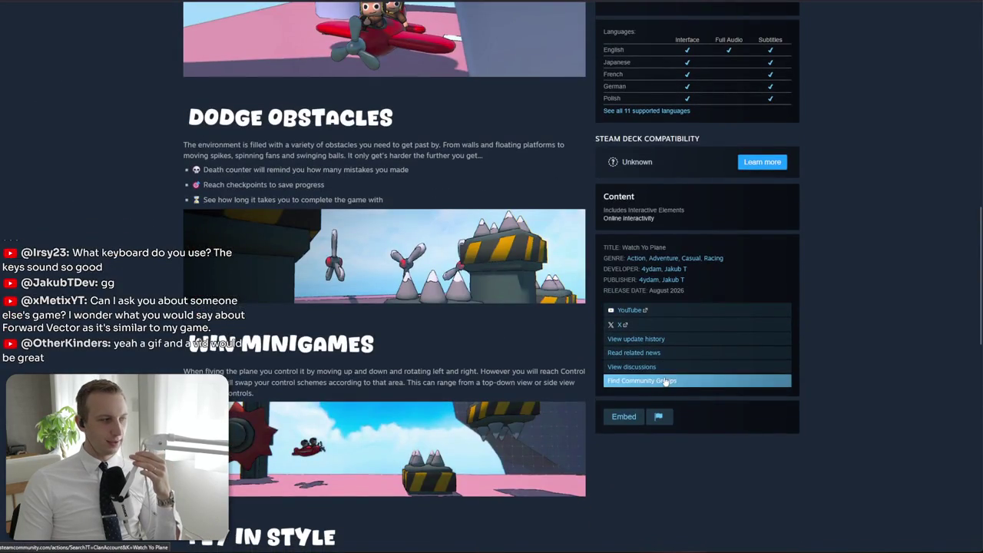
{"action": "scroll", "coordinate": [474, 361], "scroll_direction": "up", "scroll_amount": 10}
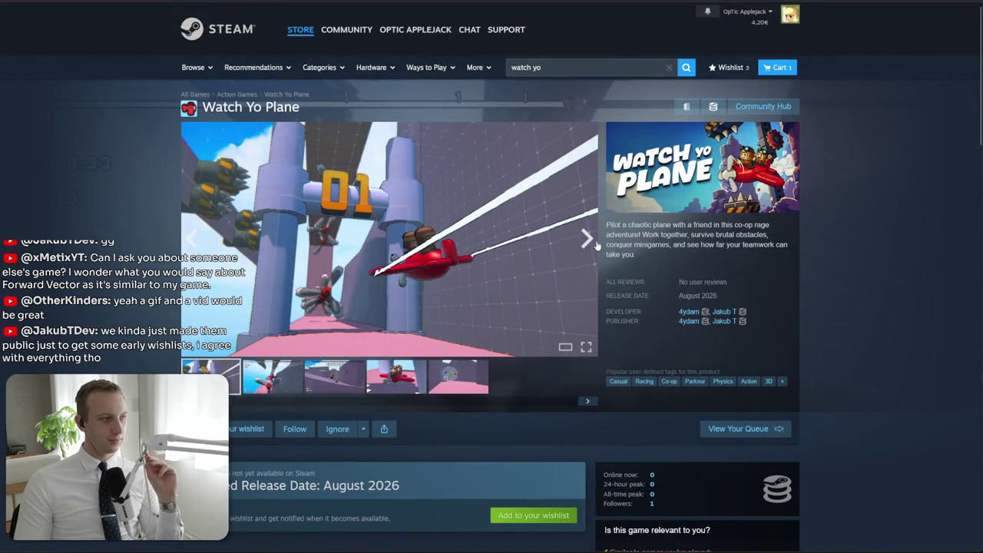
{"action": "left_click", "coordinate": [616, 68]}
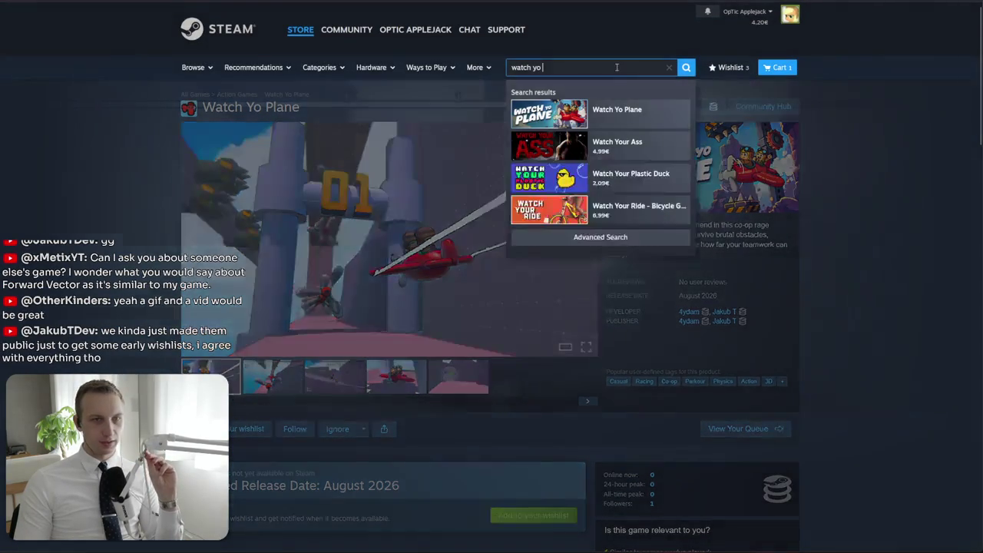
Search for Underking, open its page, and cycle through every screenshot back to the trailer
{"action": "type", "text": "underkin"}
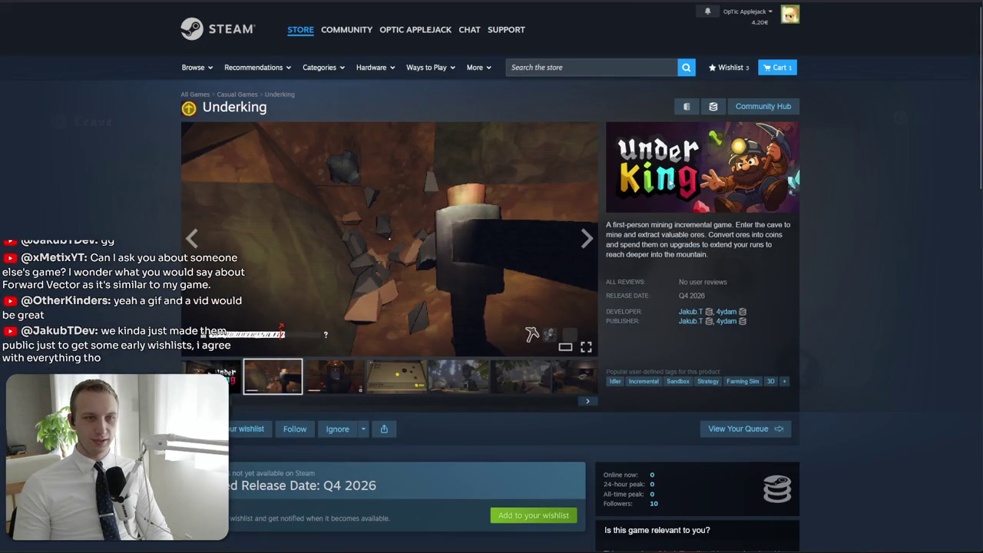
{"action": "left_click", "coordinate": [587, 236]}
{"action": "left_click", "coordinate": [588, 236]}
{"action": "left_click", "coordinate": [587, 237]}
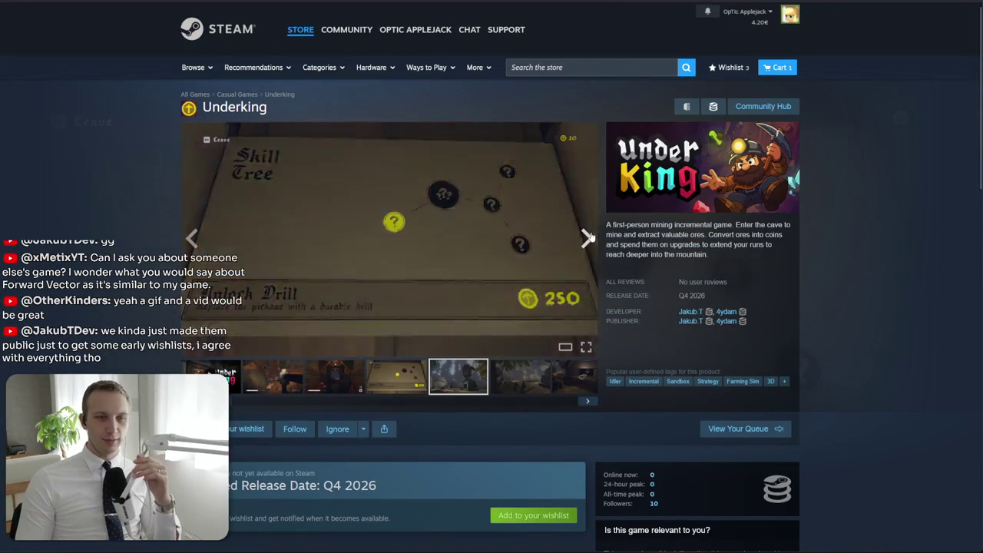
{"action": "left_click", "coordinate": [587, 237]}
{"action": "left_click", "coordinate": [588, 237]}
{"action": "left_click", "coordinate": [587, 237]}
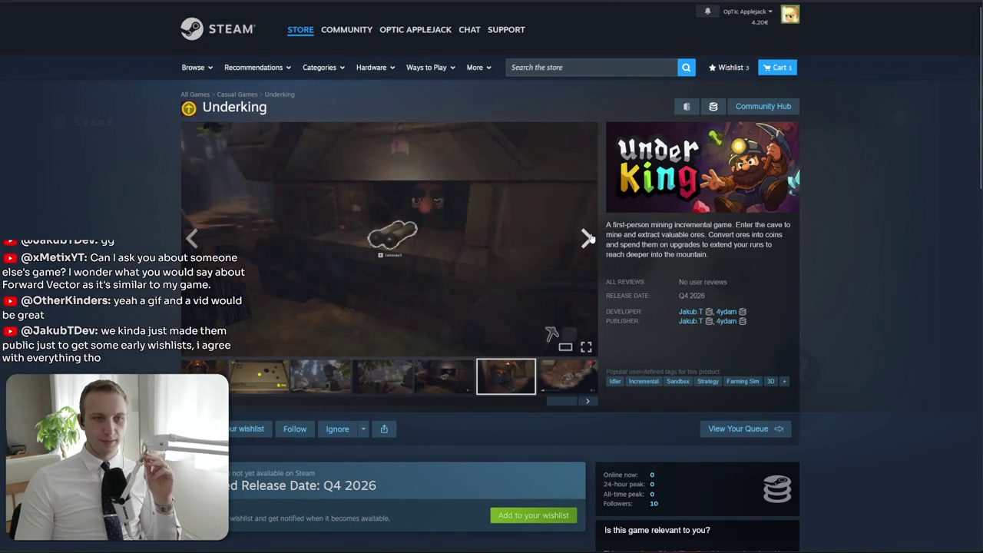
{"action": "left_click", "coordinate": [587, 237]}
{"action": "left_click", "coordinate": [588, 237]}
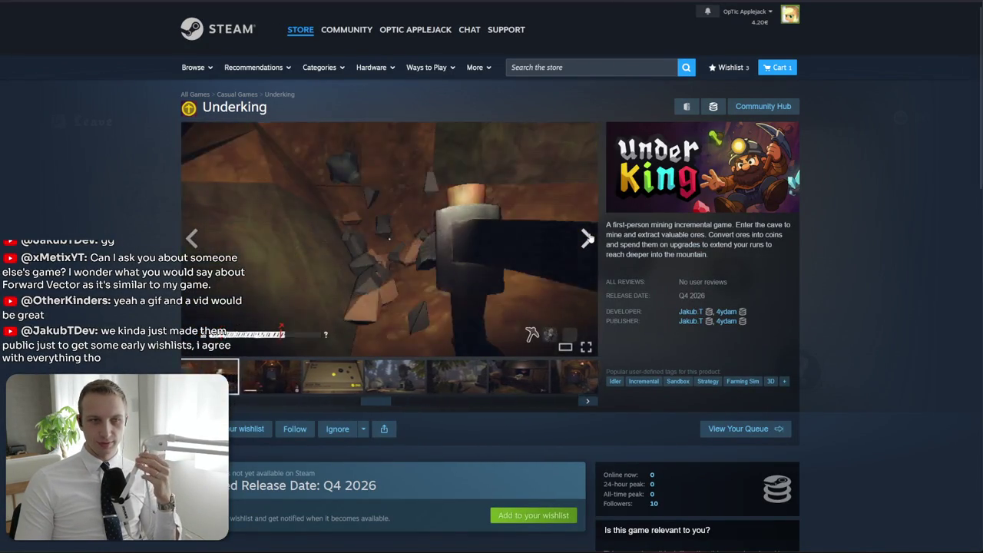
{"action": "scroll", "coordinate": [589, 232], "scroll_direction": "down", "scroll_amount": 5}
{"action": "scroll", "coordinate": [584, 242], "scroll_direction": "up", "scroll_amount": 4}
{"action": "scroll", "coordinate": [580, 248], "scroll_direction": "up", "scroll_amount": 1}
{"action": "scroll", "coordinate": [292, 280], "scroll_direction": "down", "scroll_amount": 1}
{"action": "scroll", "coordinate": [515, 361], "scroll_direction": "up", "scroll_amount": 2}
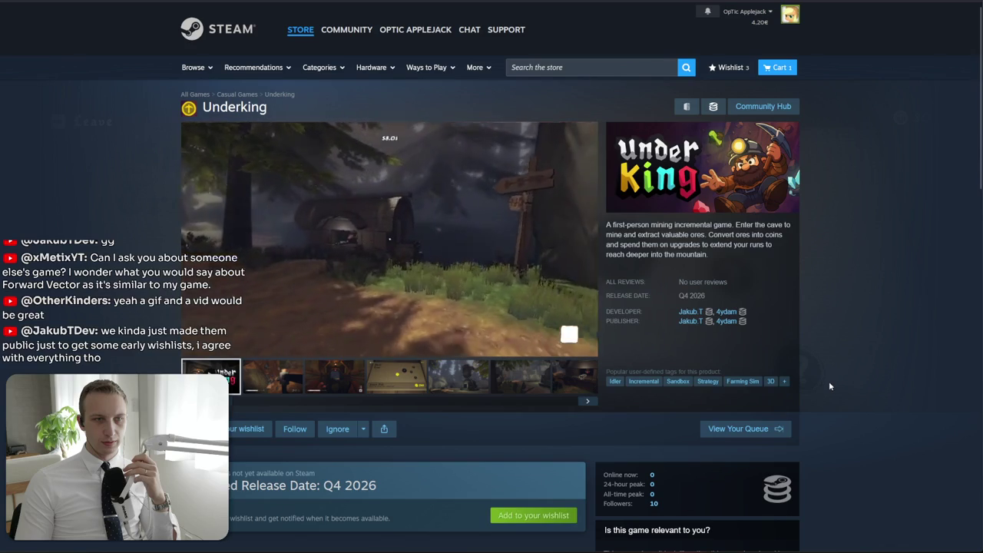
{"action": "mouse_move", "coordinate": [418, 217]}
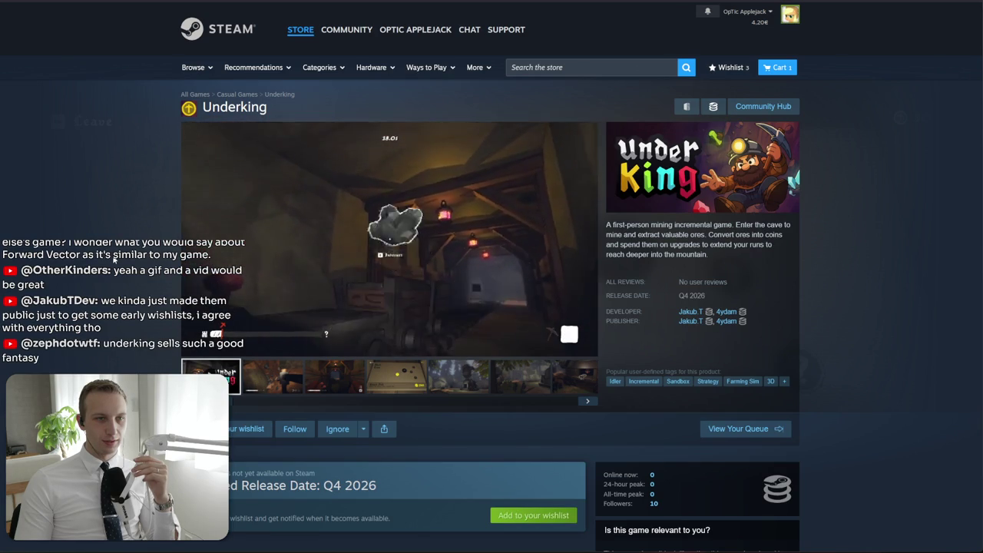
{"action": "mouse_move", "coordinate": [472, 229]}
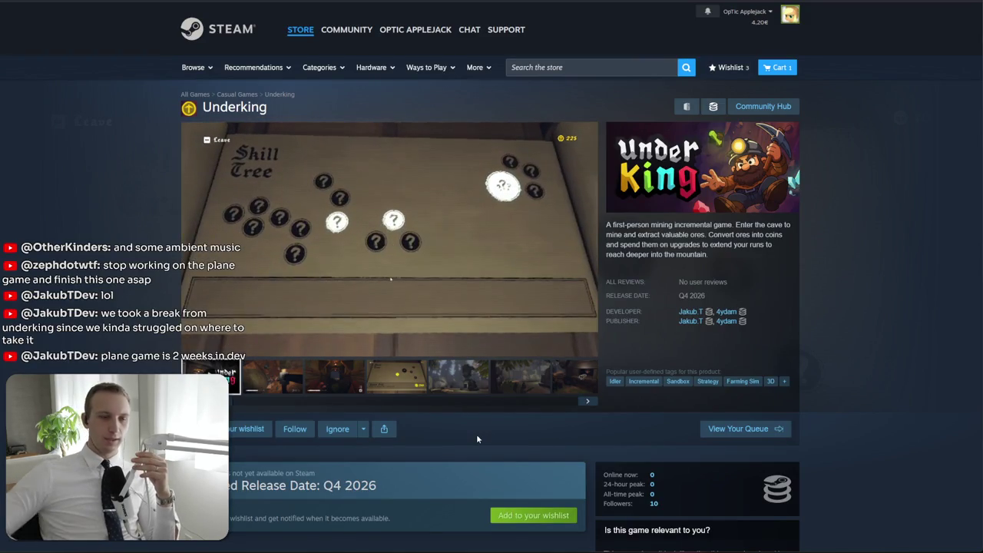
{"action": "mouse_move", "coordinate": [488, 311]}
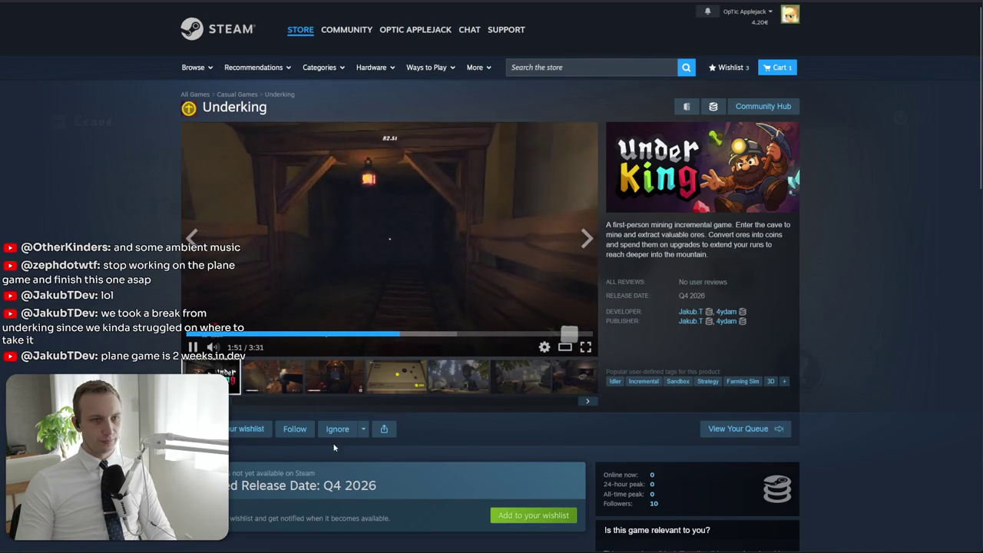
Skip the Underking trailer ahead to about 2:14, then browse thumbnails to the forest furnace screenshot
{"action": "left_click", "coordinate": [446, 334]}
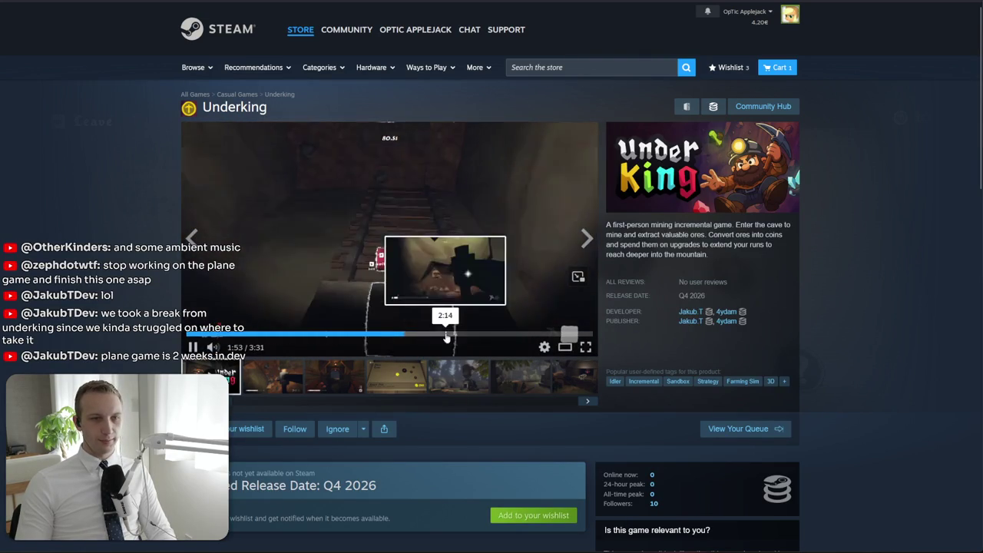
{"action": "left_click", "coordinate": [461, 204]}
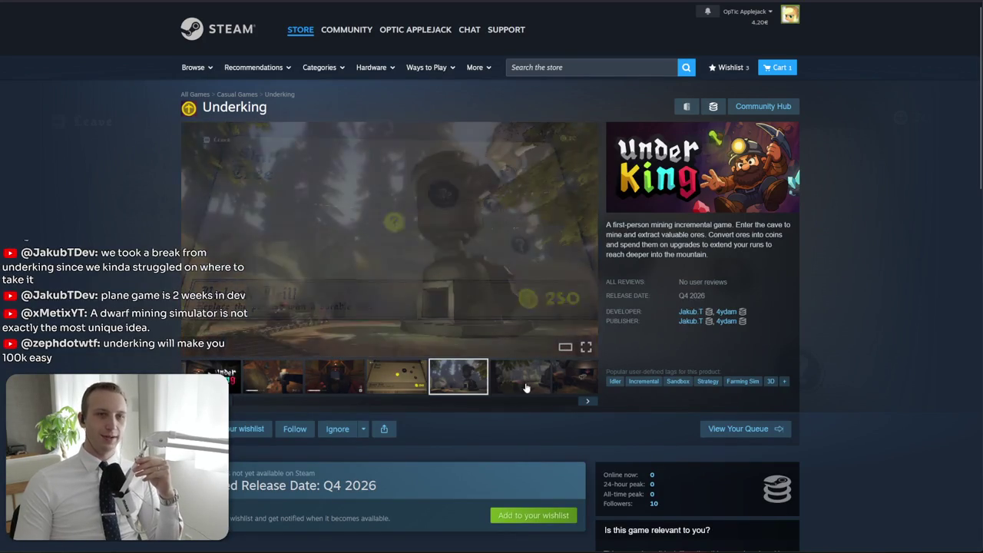
{"action": "left_click", "coordinate": [523, 378]}
{"action": "left_click", "coordinate": [273, 377]}
{"action": "left_click", "coordinate": [396, 378]}
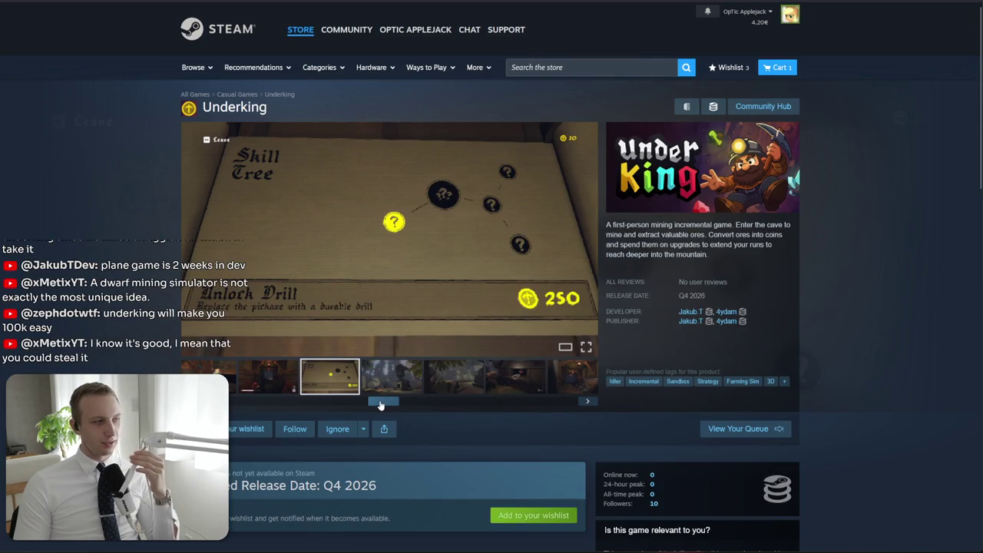
{"action": "left_click", "coordinate": [276, 384]}
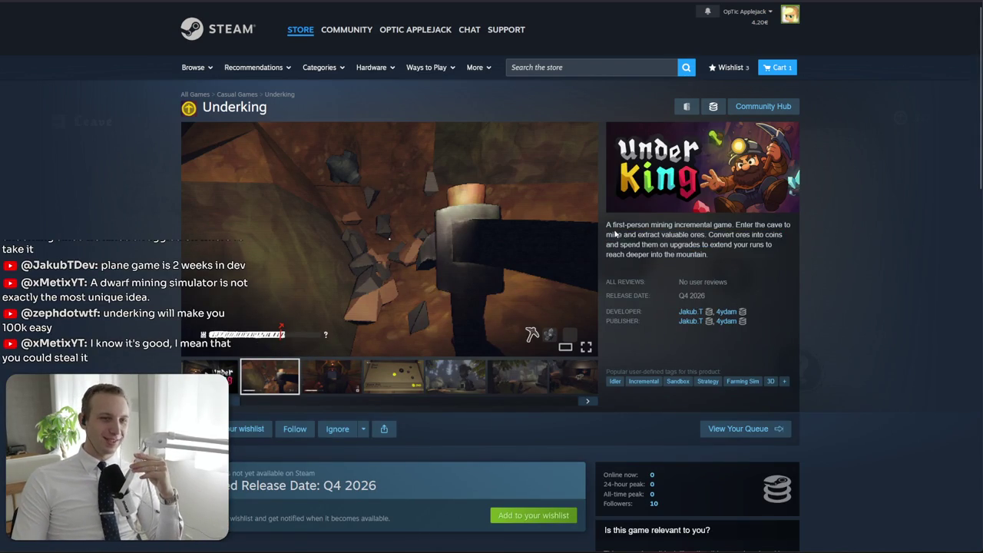
{"action": "left_click", "coordinate": [393, 381]}
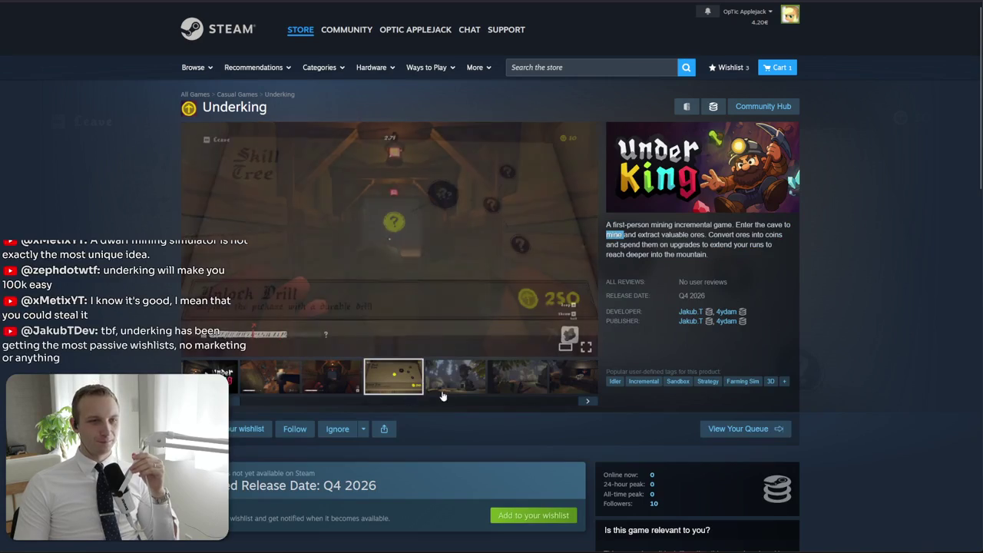
{"action": "left_click", "coordinate": [455, 380]}
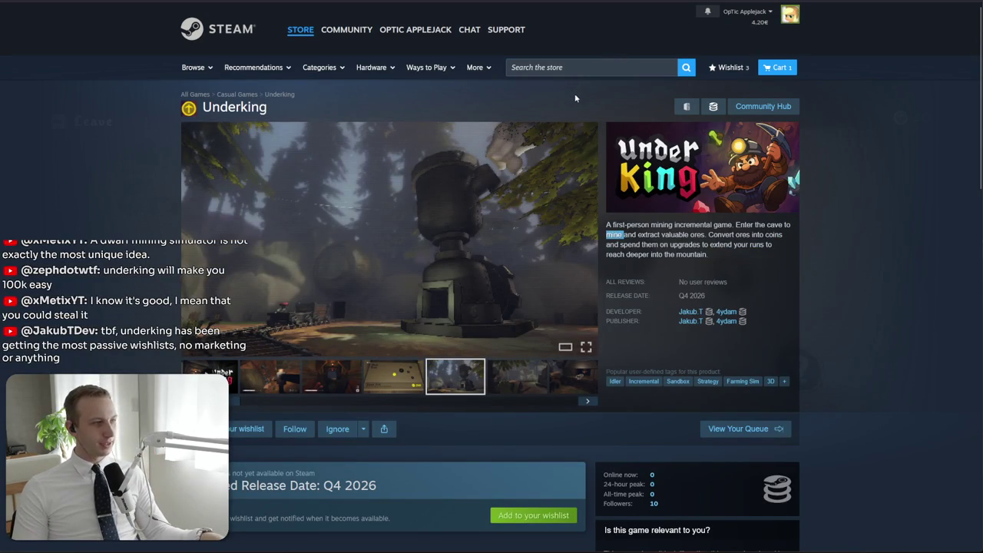
{"action": "scroll", "coordinate": [643, 281], "scroll_direction": "down", "scroll_amount": 4}
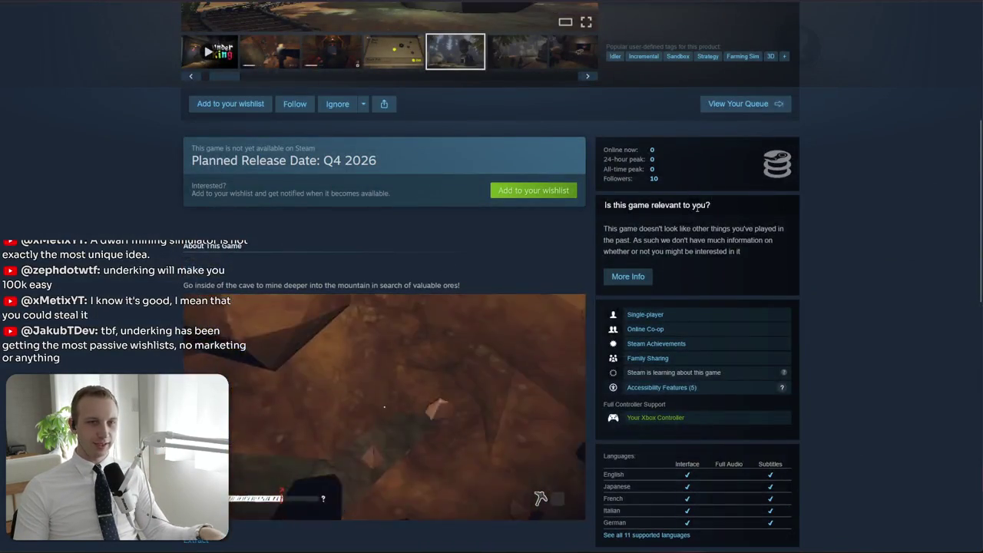
Expand the full Underking description, then jump back to the top of the page
{"action": "scroll", "coordinate": [645, 283], "scroll_direction": "down", "scroll_amount": 4}
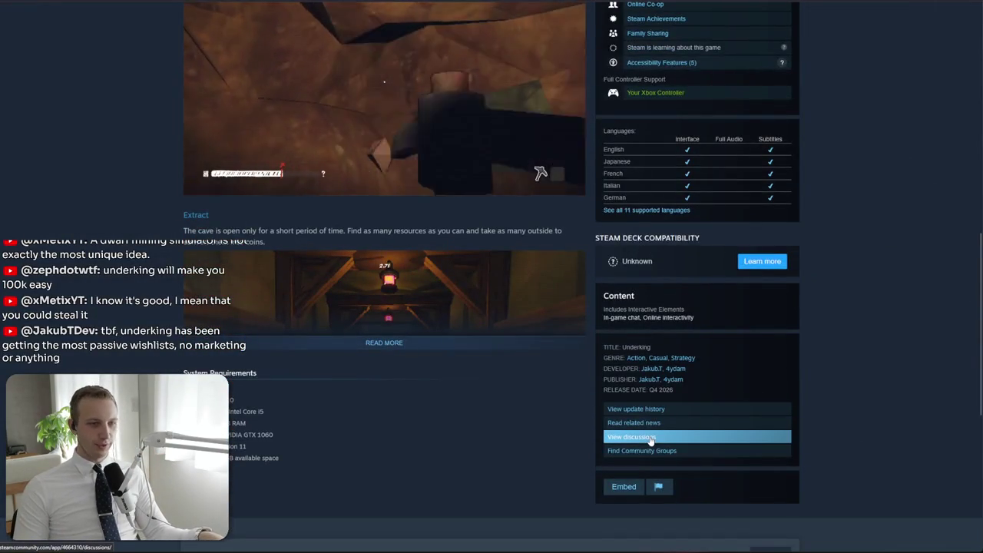
{"action": "left_click", "coordinate": [343, 345]}
{"action": "scroll", "coordinate": [345, 377], "scroll_direction": "down", "scroll_amount": 3}
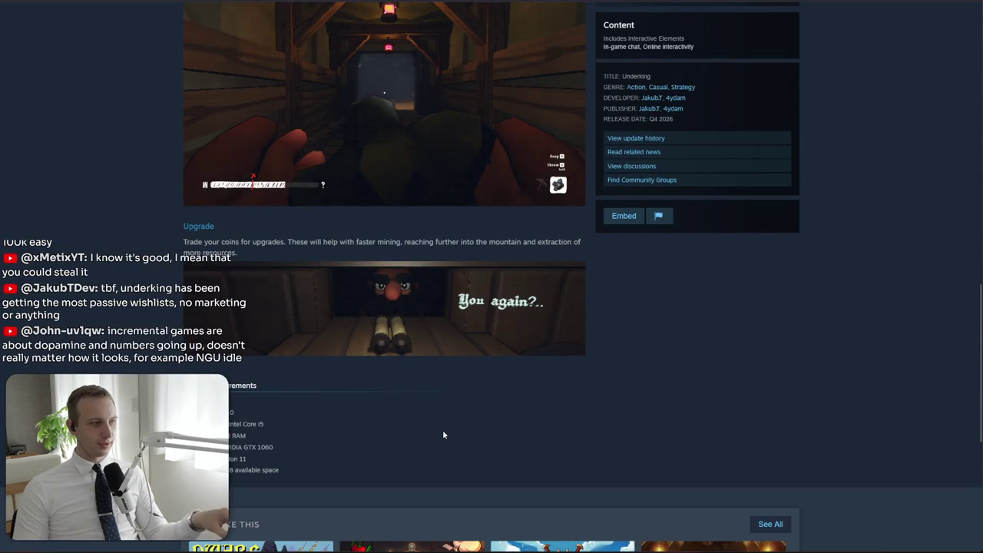
{"action": "key", "text": "Home"}
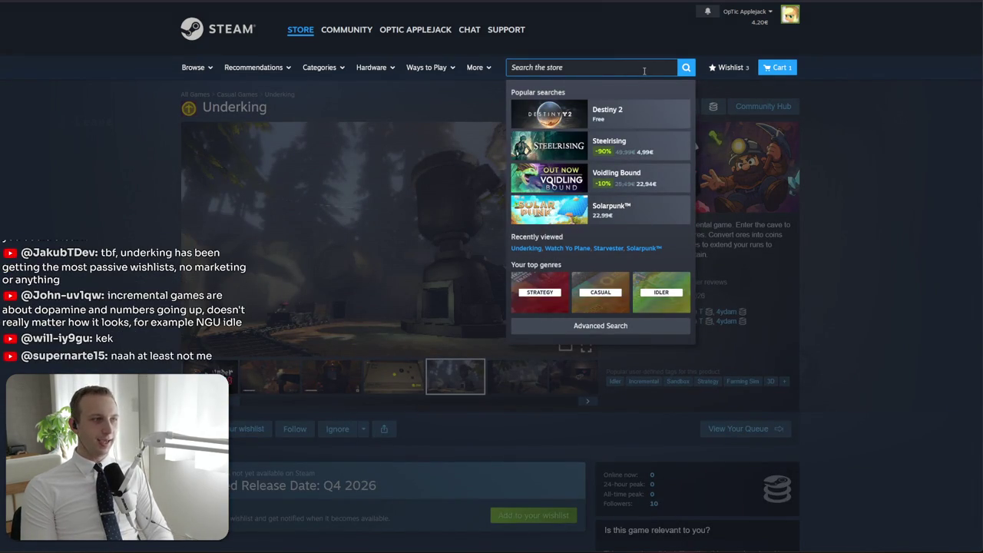
Search the store for Melvor Idle and open its page
{"action": "type", "text": "elvor"}
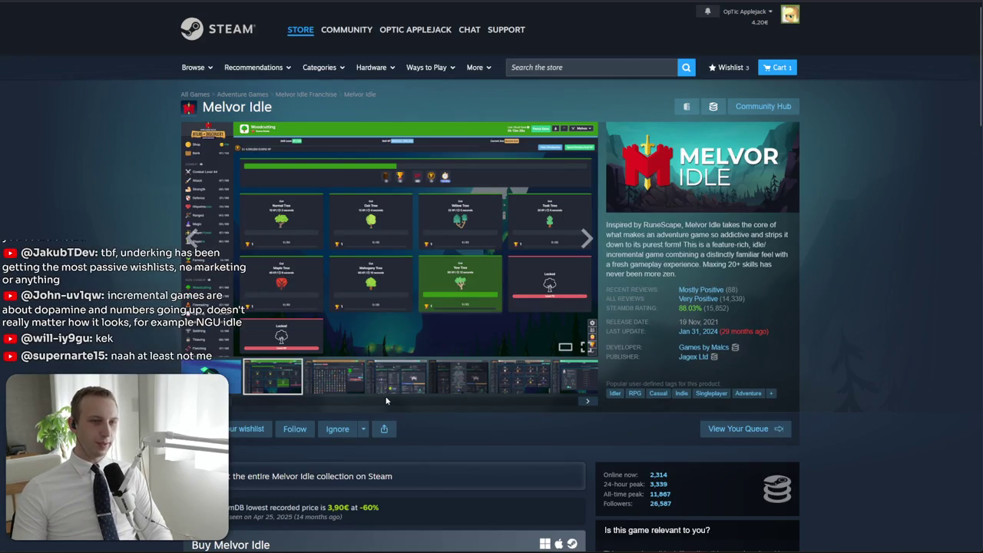
{"action": "left_click", "coordinate": [400, 378]}
{"action": "left_click", "coordinate": [458, 376]}
Search for 'fill up' and open the Fill Up The Hole store page
{"action": "left_click", "coordinate": [638, 67]}
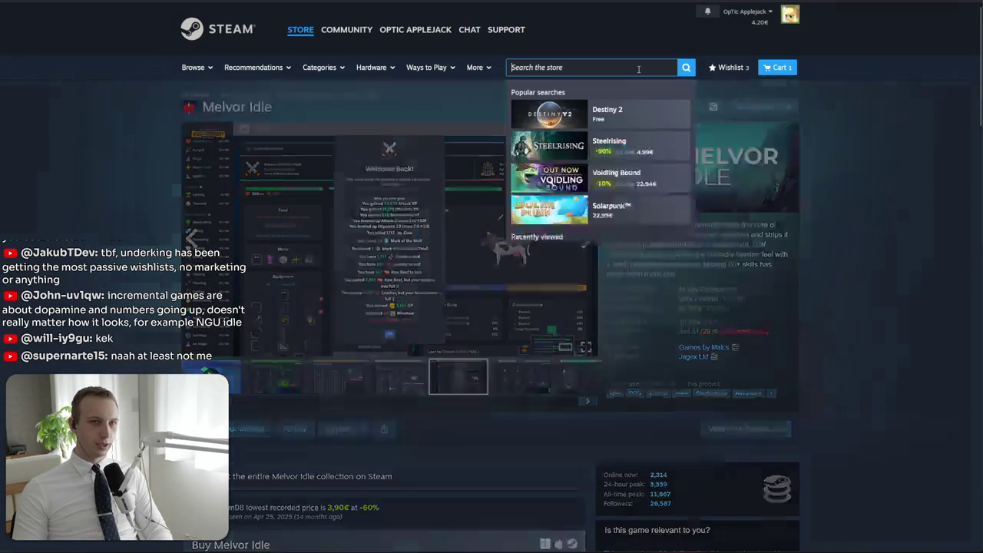
{"action": "type", "text": "fed th"}
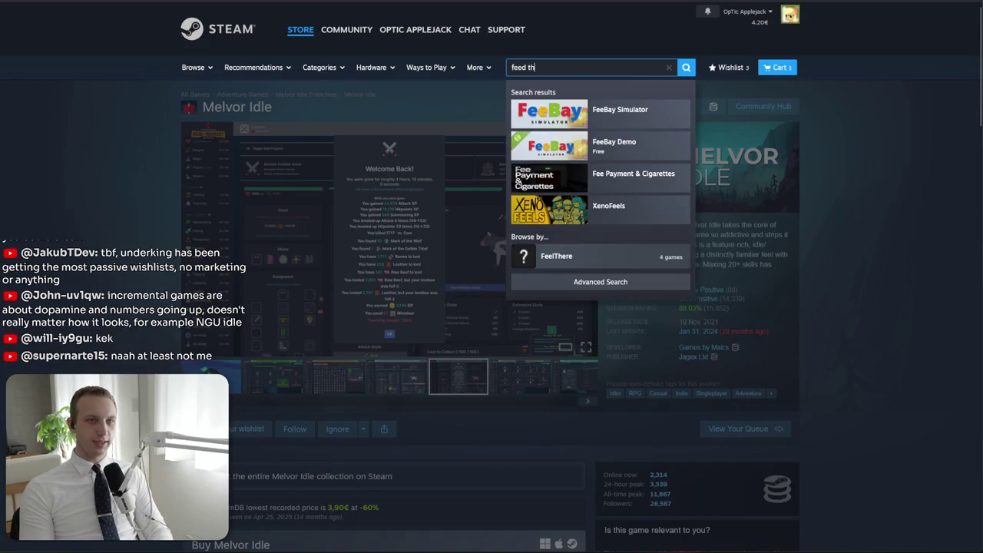
{"action": "type", "text": "e"}
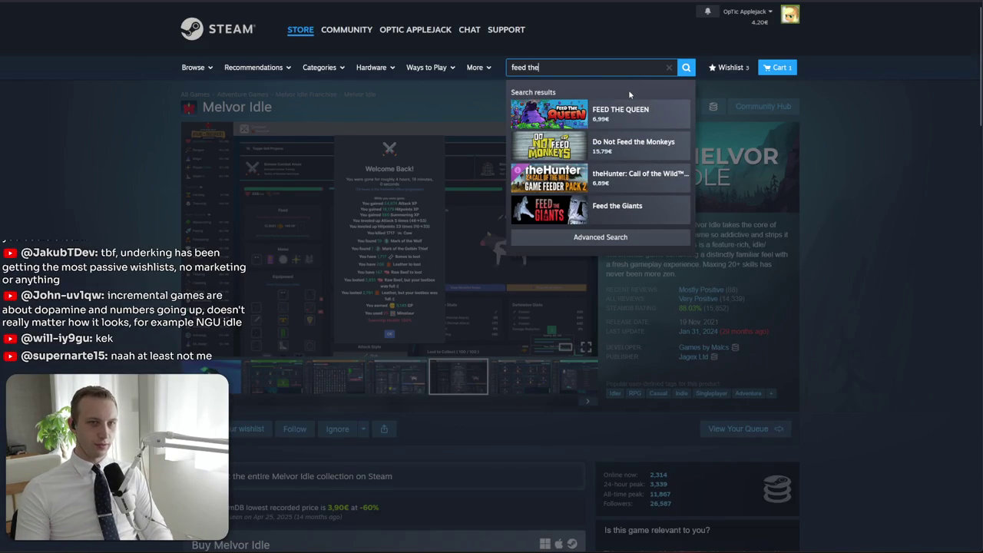
{"action": "key", "text": "ctrl+a"}
{"action": "type", "text": "fill up"}
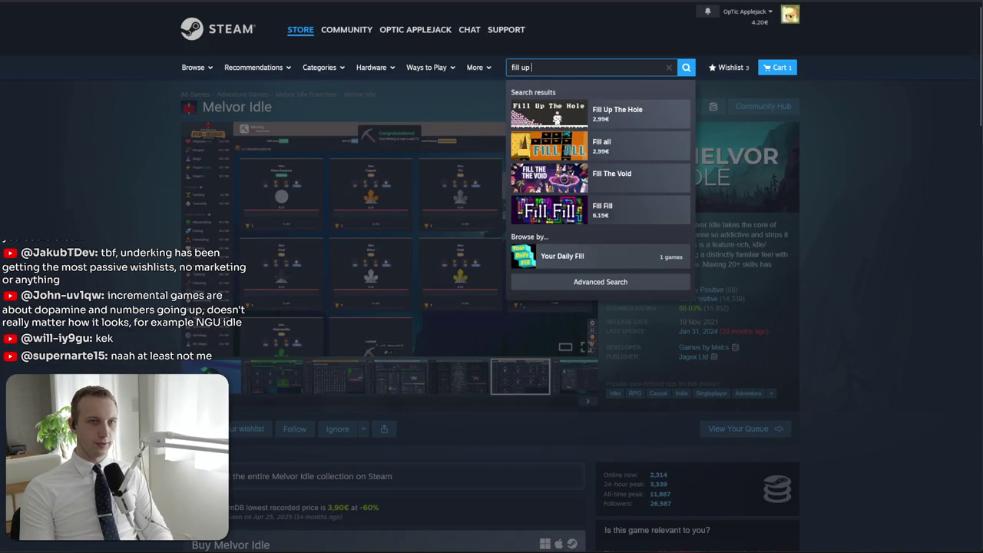
{"action": "left_click", "coordinate": [587, 66]}
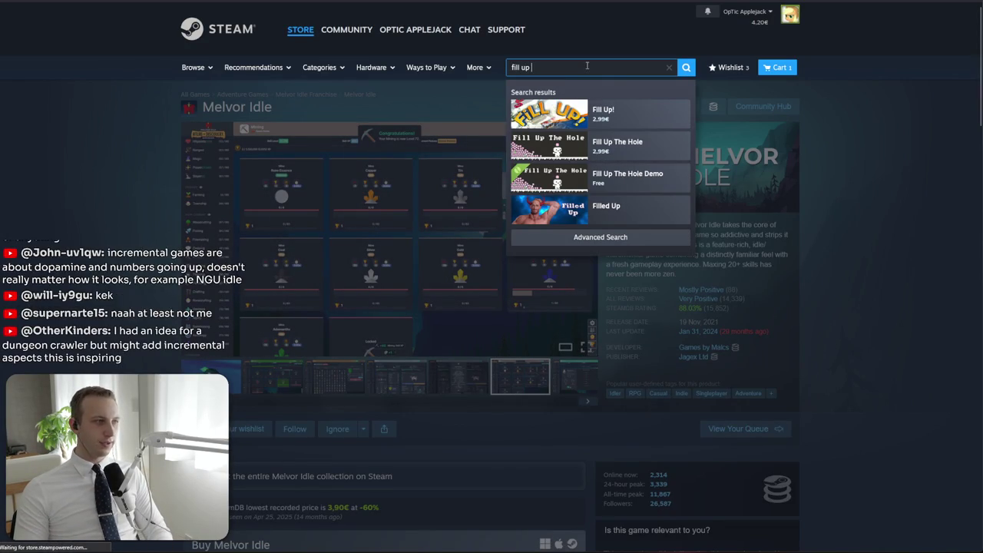
{"action": "key", "text": "Down"}
{"action": "key", "text": "Down"}
{"action": "key", "text": "Return"}
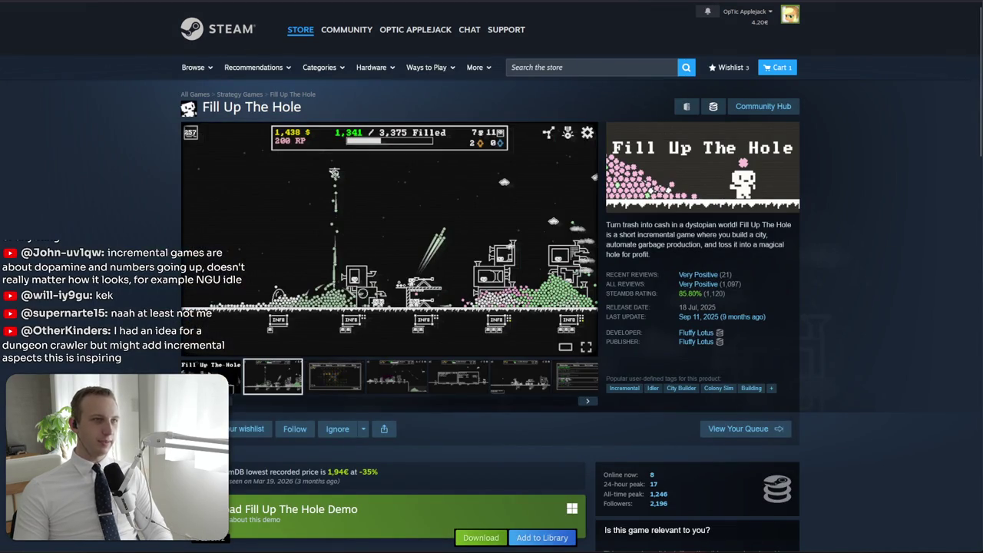
Return to Melvor Idle, try a paperclip search with no match, and dismiss the suggestions
{"action": "key", "text": "alt+Left"}
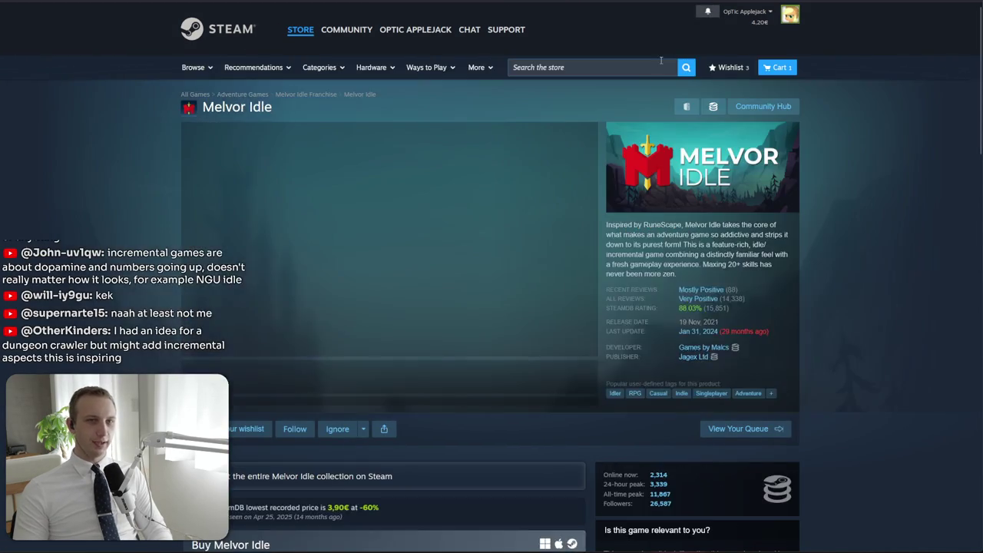
{"action": "left_click", "coordinate": [660, 61]}
{"action": "type", "text": "mean"}
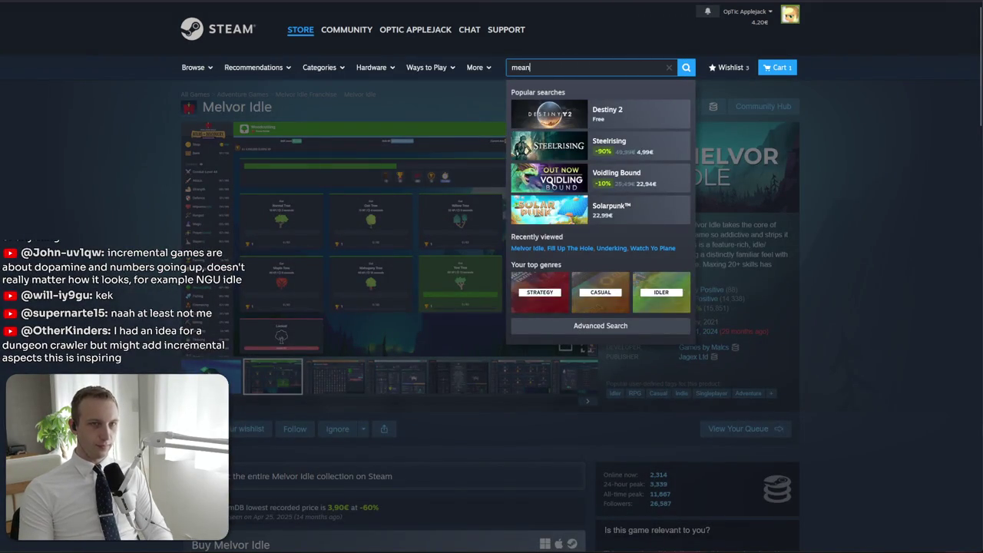
{"action": "key", "text": "BackSpace"}
{"action": "key", "text": "BackSpace"}
{"action": "key", "text": "BackSpace"}
{"action": "type", "text": "paper"}
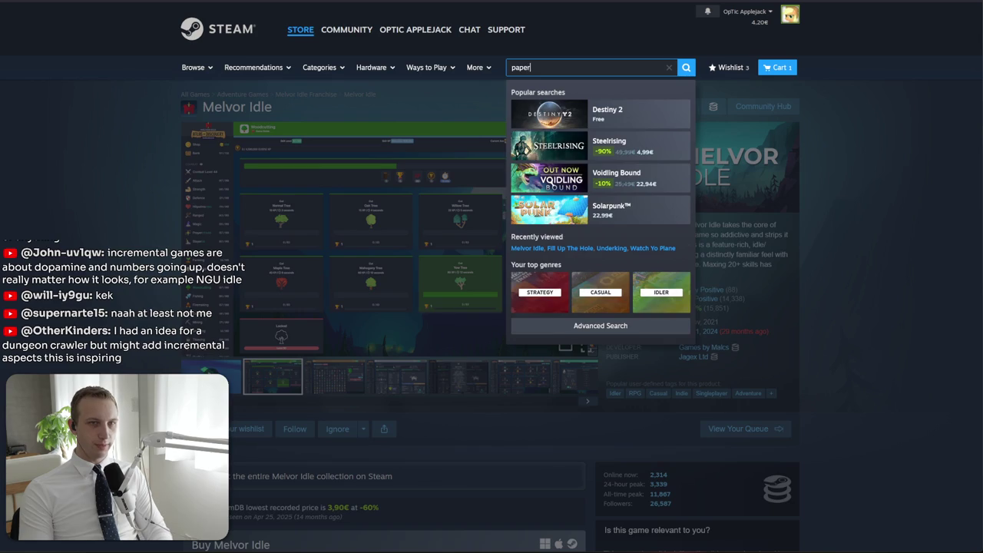
{"action": "type", "text": "c"}
{"action": "type", "text": "lip"}
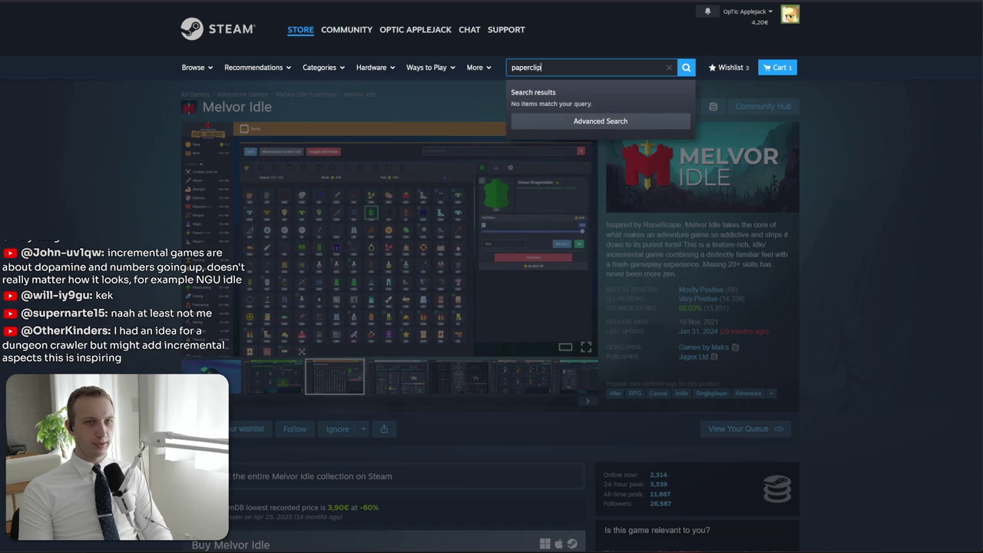
{"action": "key", "text": "BackSpace"}
{"action": "key", "text": "BackSpace"}
{"action": "key", "text": "BackSpace"}
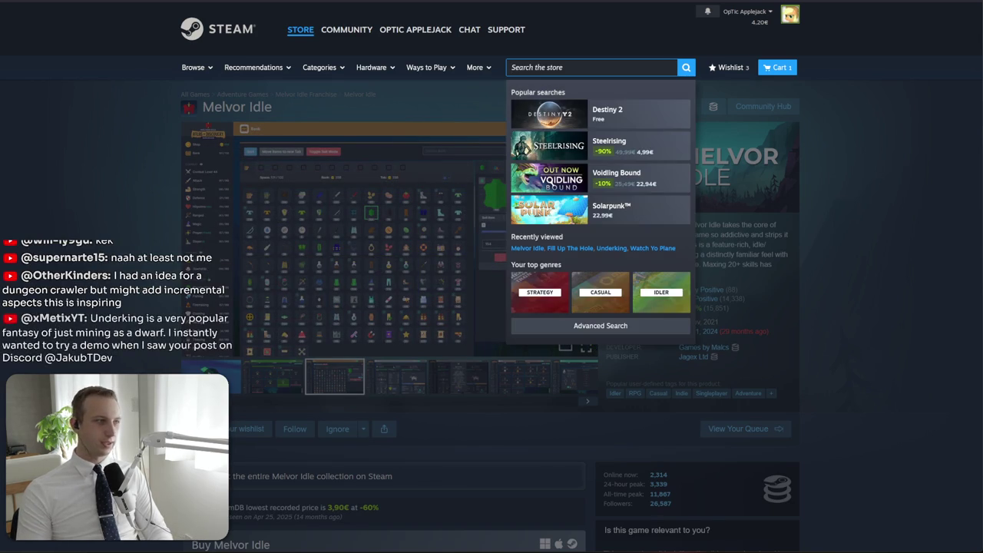
{"action": "left_click", "coordinate": [440, 106]}
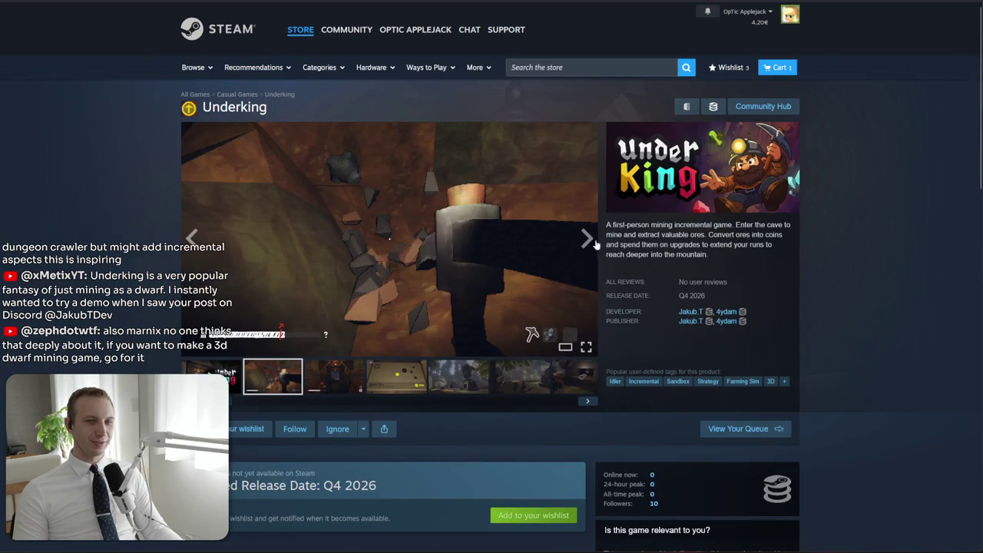
Step forward through the Underking screenshots with the carousel arrow
{"action": "left_click", "coordinate": [588, 239]}
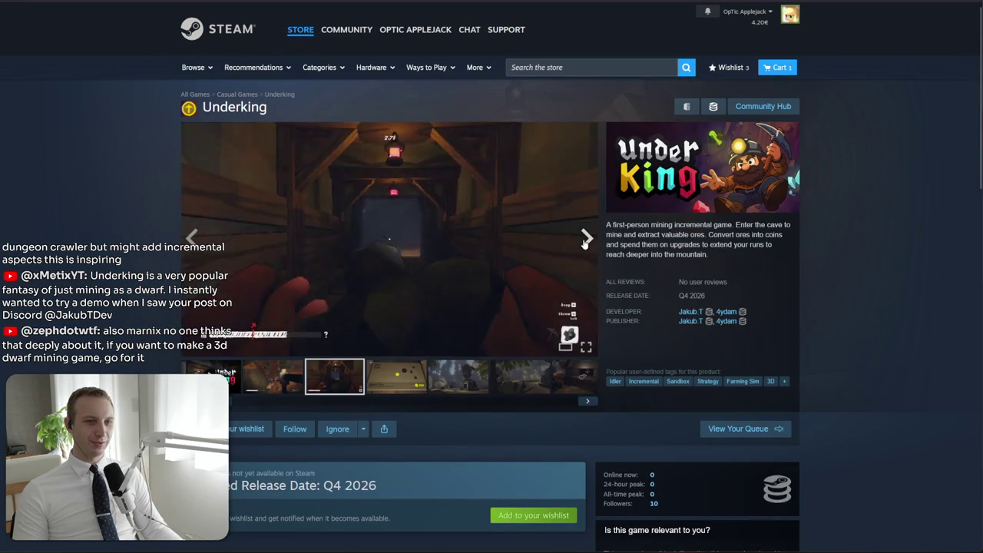
{"action": "left_click", "coordinate": [587, 240]}
{"action": "left_click", "coordinate": [586, 240]}
{"action": "left_click", "coordinate": [585, 241]}
{"action": "left_click", "coordinate": [585, 241]}
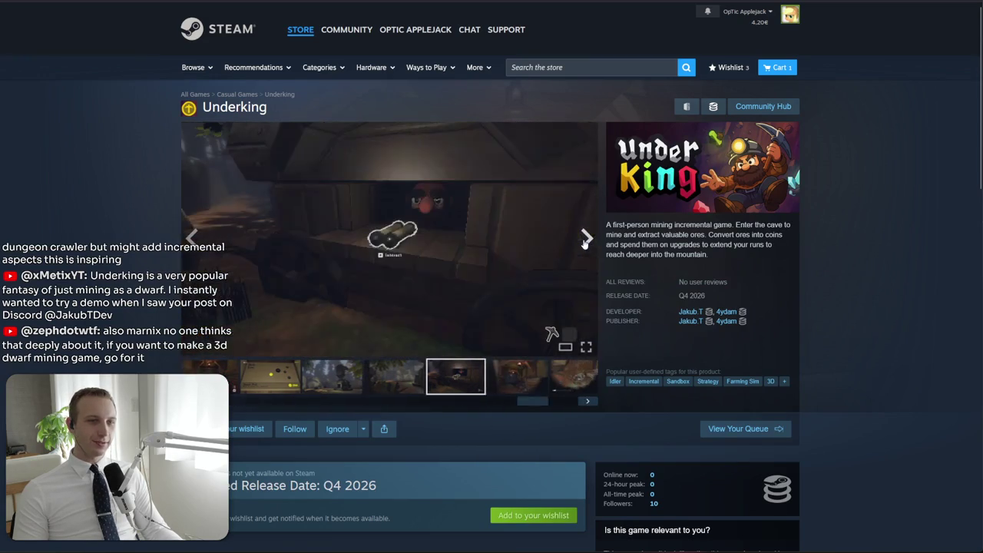
{"action": "left_click", "coordinate": [599, 67]}
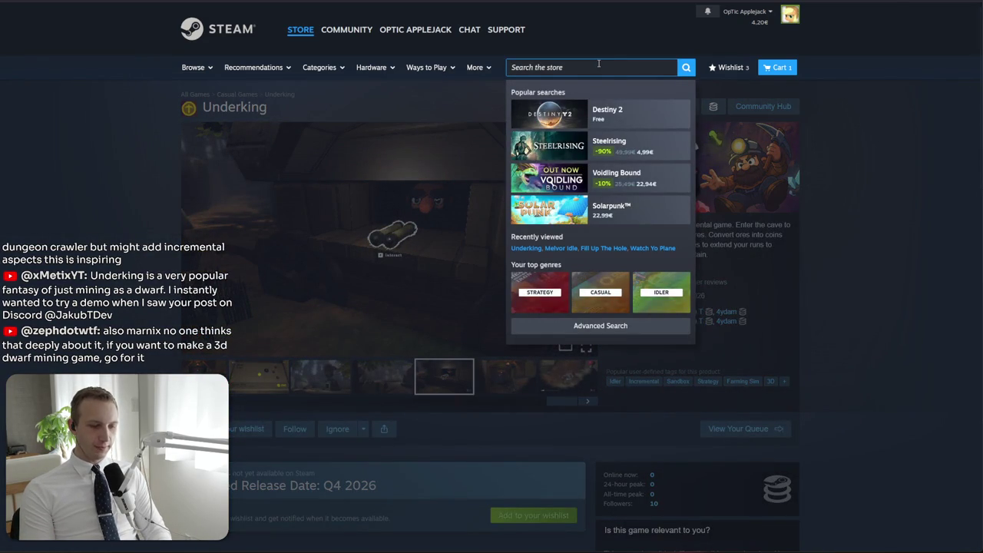
{"action": "type", "text": "a game about t"}
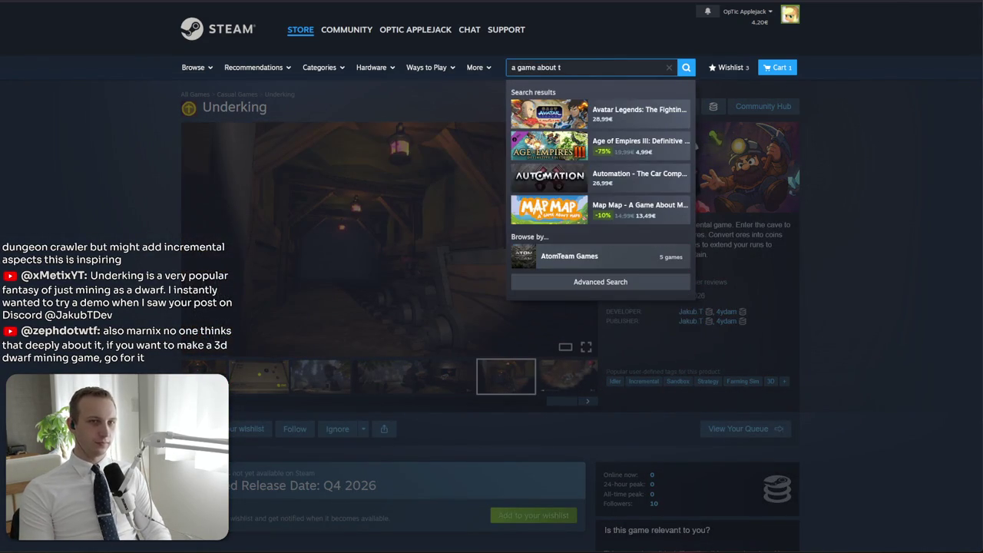
{"action": "type", "text": "i"}
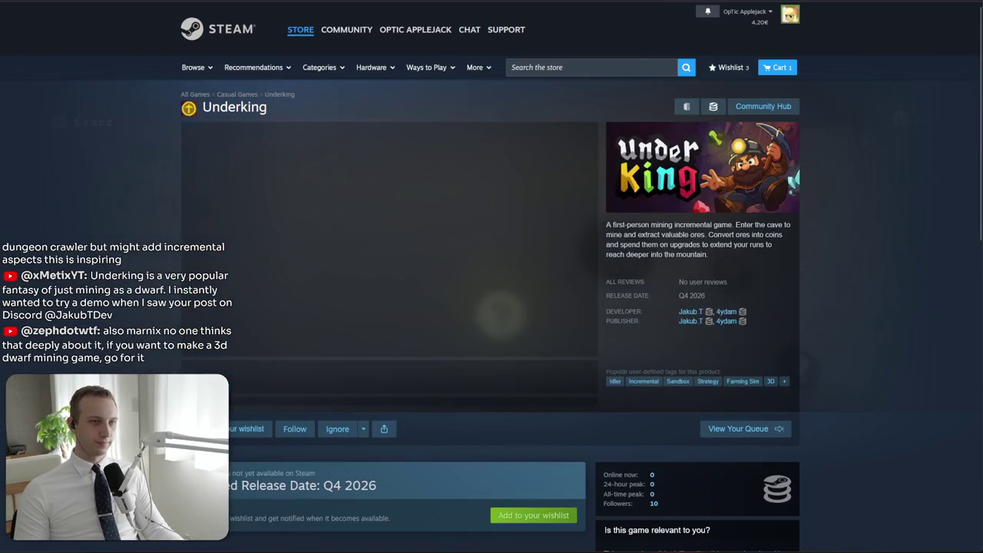
Click through the thumbnails and scroll the strip to the skill-tree and cave screenshots
{"action": "left_click", "coordinate": [334, 376]}
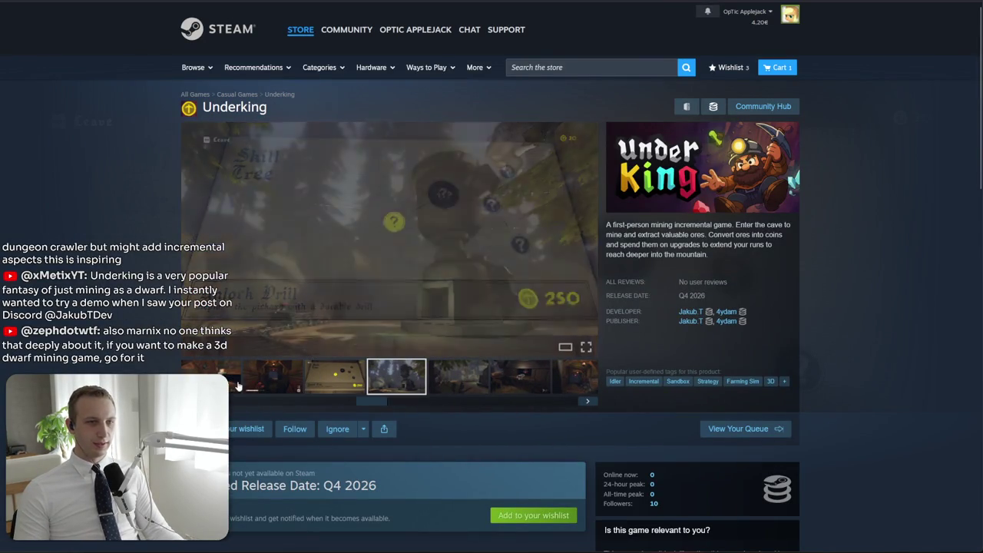
{"action": "left_click", "coordinate": [278, 389]}
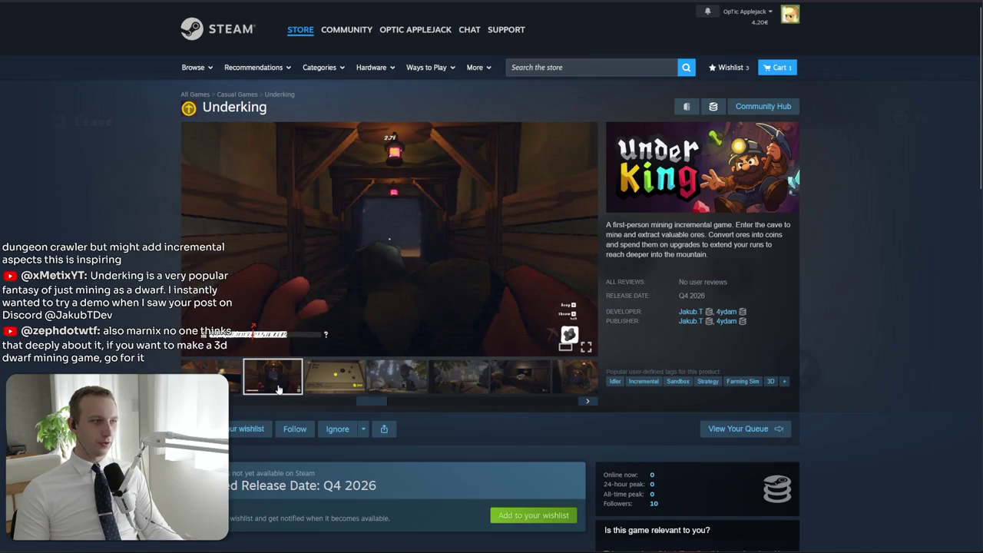
{"action": "left_click", "coordinate": [311, 383]}
{"action": "left_click", "coordinate": [459, 381]}
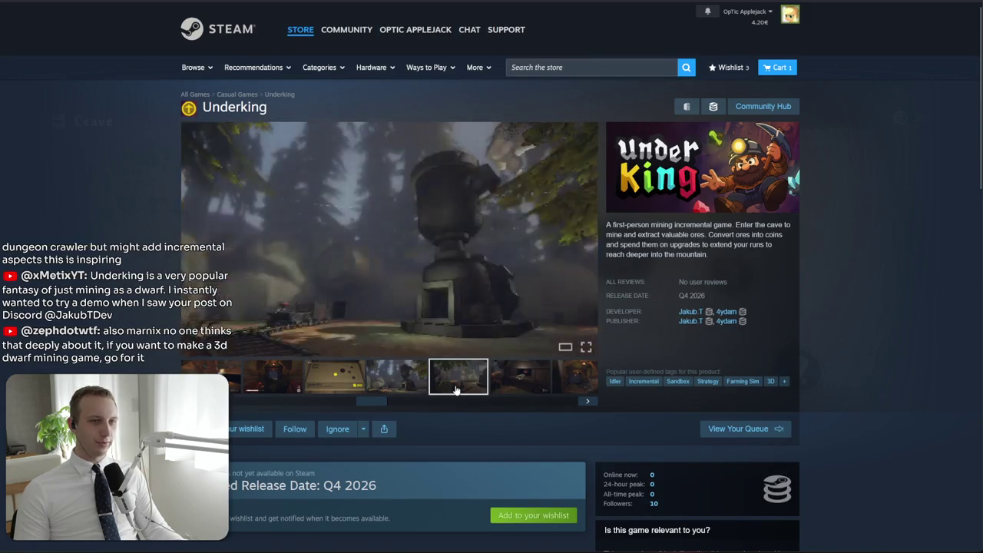
{"action": "left_click", "coordinate": [523, 380]}
{"action": "left_click", "coordinate": [583, 401]}
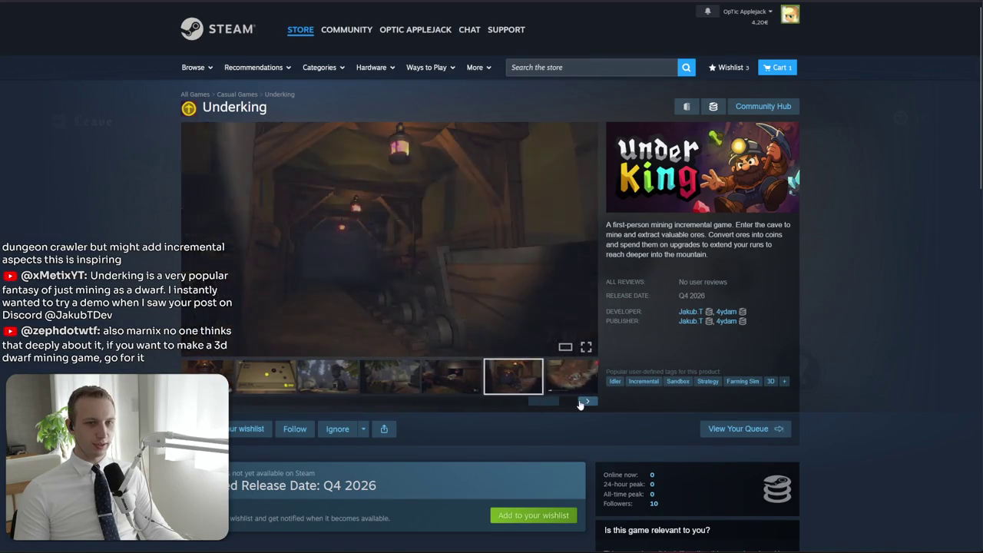
{"action": "left_click", "coordinate": [583, 401]}
{"action": "left_click", "coordinate": [583, 401]}
{"action": "left_click", "coordinate": [583, 401]}
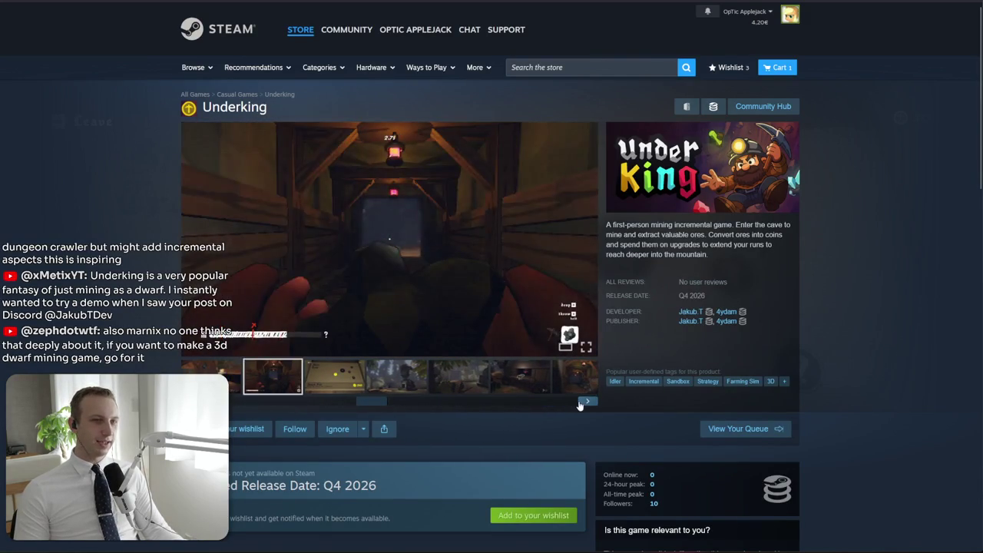
{"action": "left_click", "coordinate": [584, 401]}
{"action": "left_click", "coordinate": [588, 401]}
Play the gameplay video, then flip between Skill Tree and cart screenshots, ending on forest
{"action": "left_click", "coordinate": [230, 380]}
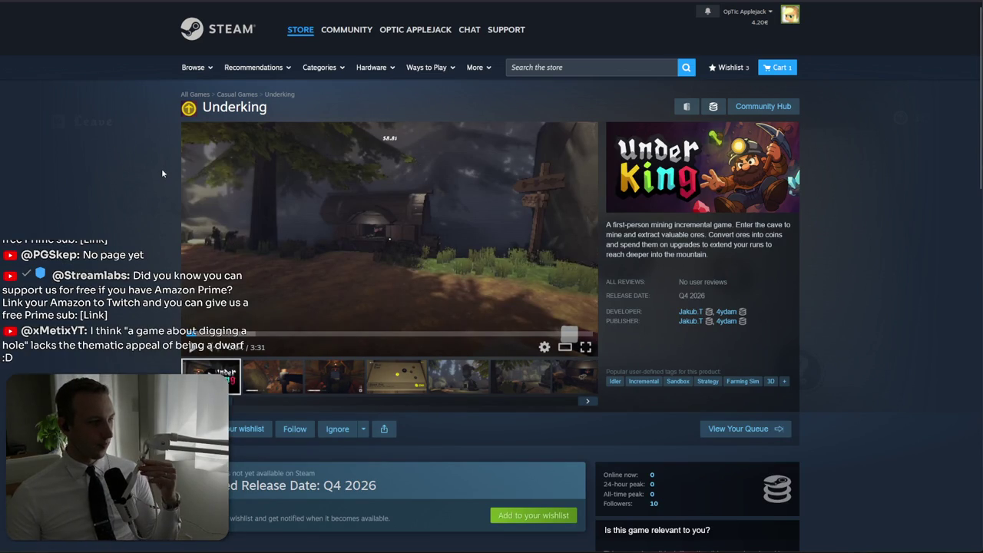
{"action": "left_click", "coordinate": [411, 376]}
{"action": "left_click", "coordinate": [568, 388]}
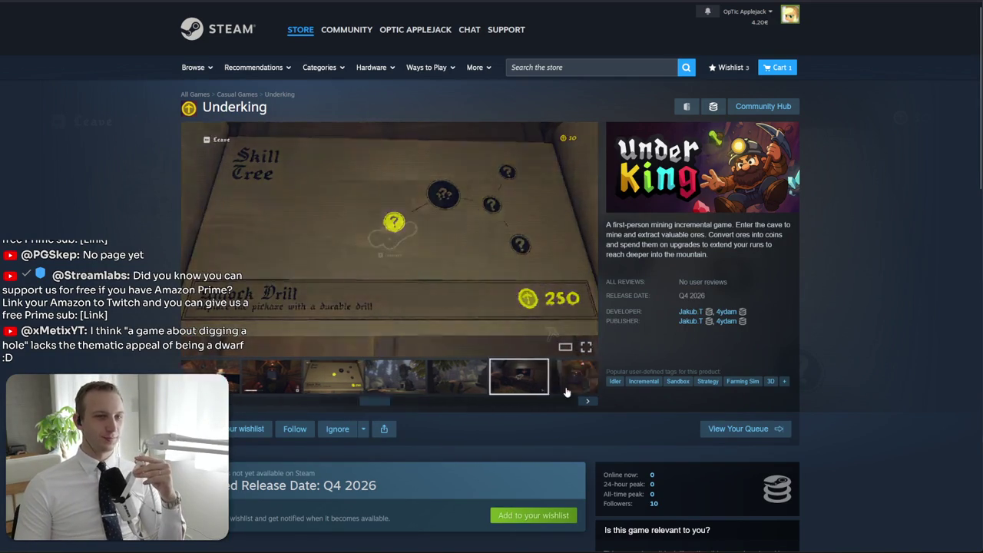
{"action": "left_click", "coordinate": [584, 403]}
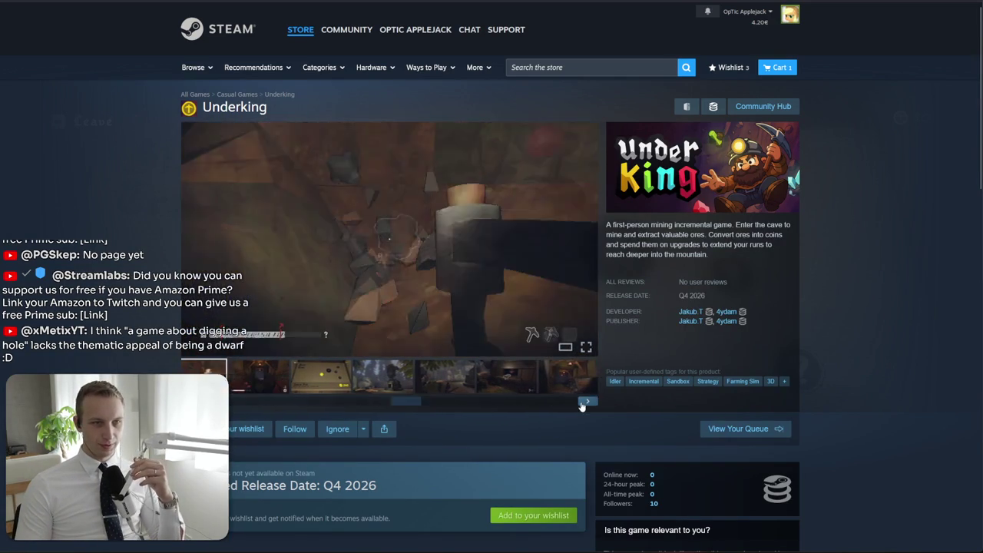
{"action": "left_click", "coordinate": [335, 376]}
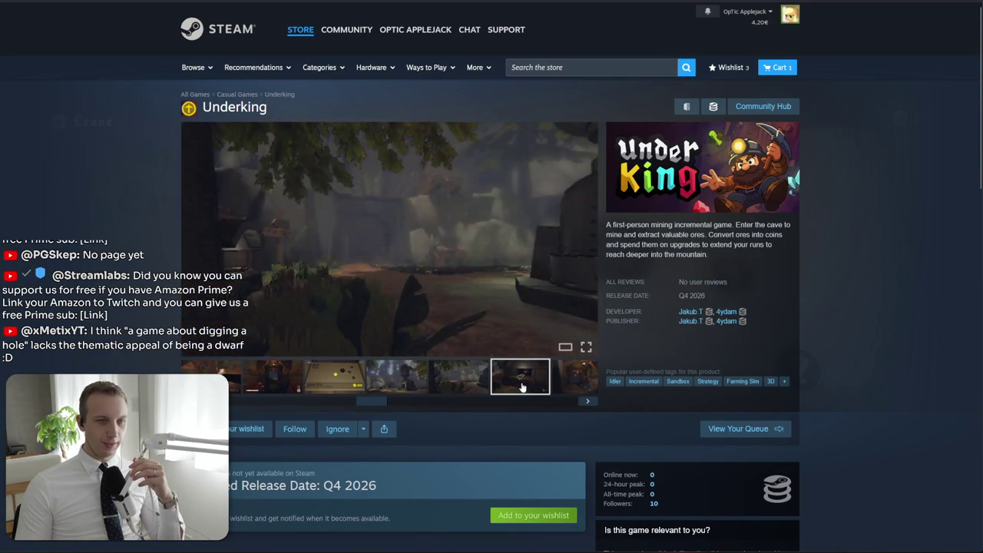
{"action": "left_click", "coordinate": [522, 387]}
{"action": "left_click", "coordinate": [344, 373]}
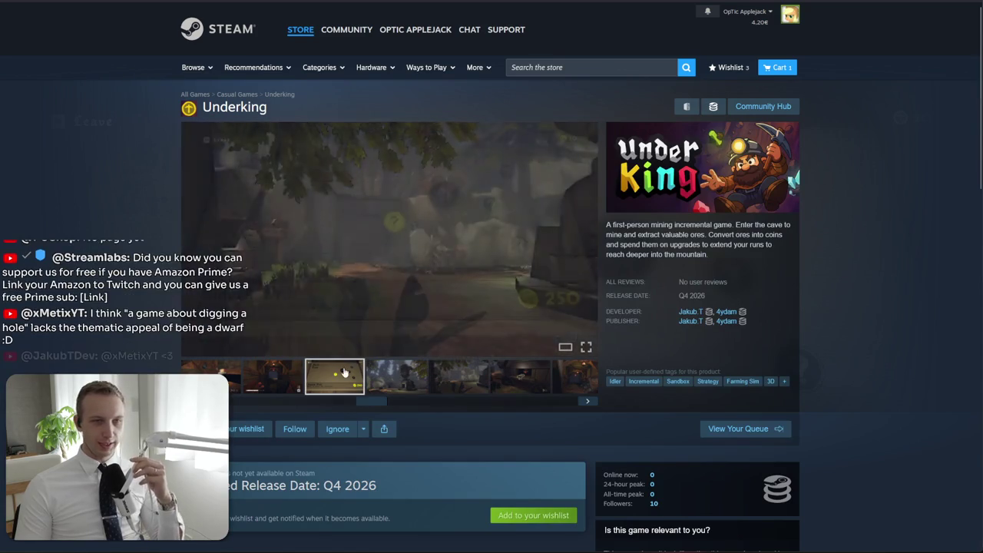
{"action": "left_click", "coordinate": [371, 375]}
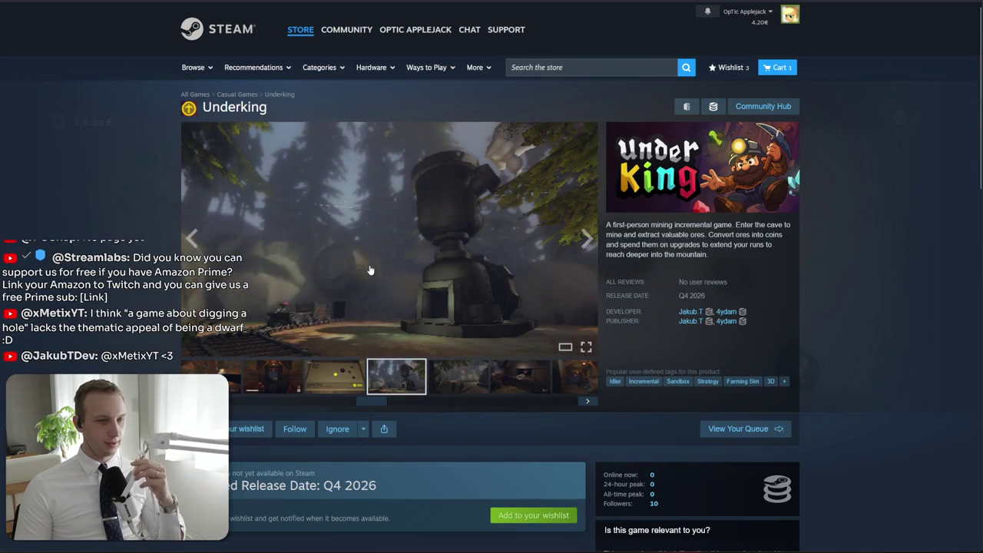
Switch the Underking viewer to another screenshot, then to the mine-corridor gameplay video
{"action": "scroll", "coordinate": [370, 269], "scroll_direction": "down", "scroll_amount": 2}
{"action": "left_click", "coordinate": [334, 254]}
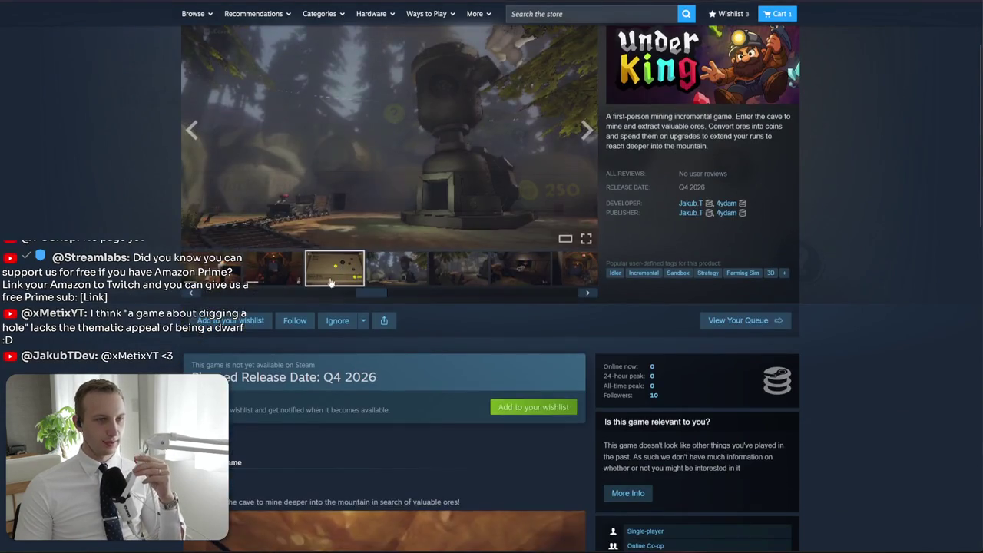
{"action": "left_click", "coordinate": [272, 253]}
{"action": "scroll", "coordinate": [364, 228], "scroll_direction": "down", "scroll_amount": 7}
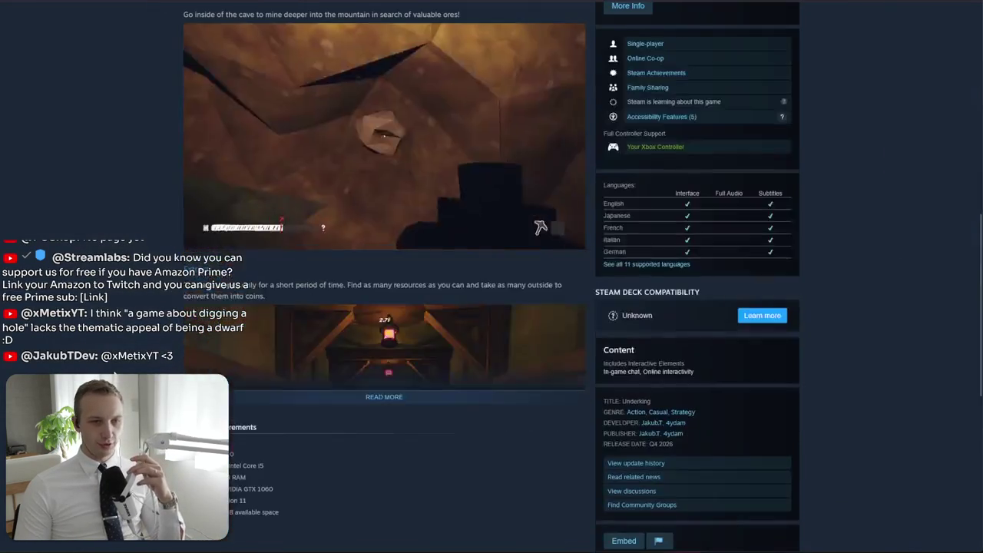
{"action": "scroll", "coordinate": [364, 227], "scroll_direction": "up", "scroll_amount": 4}
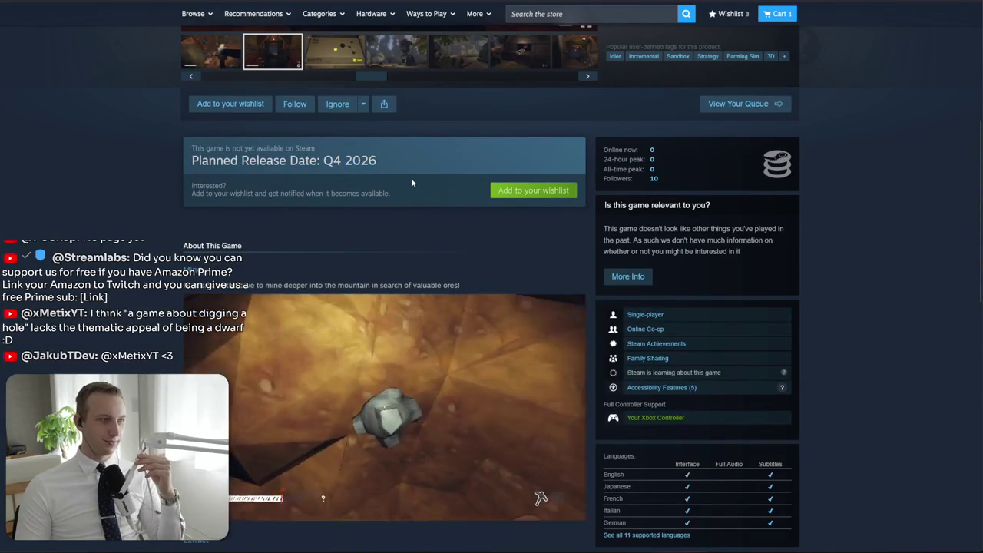
Expand About This Game and read it, highlighting lines, then scroll back up
{"action": "scroll", "coordinate": [412, 179], "scroll_direction": "down", "scroll_amount": 4}
{"action": "scroll", "coordinate": [411, 181], "scroll_direction": "down", "scroll_amount": 2}
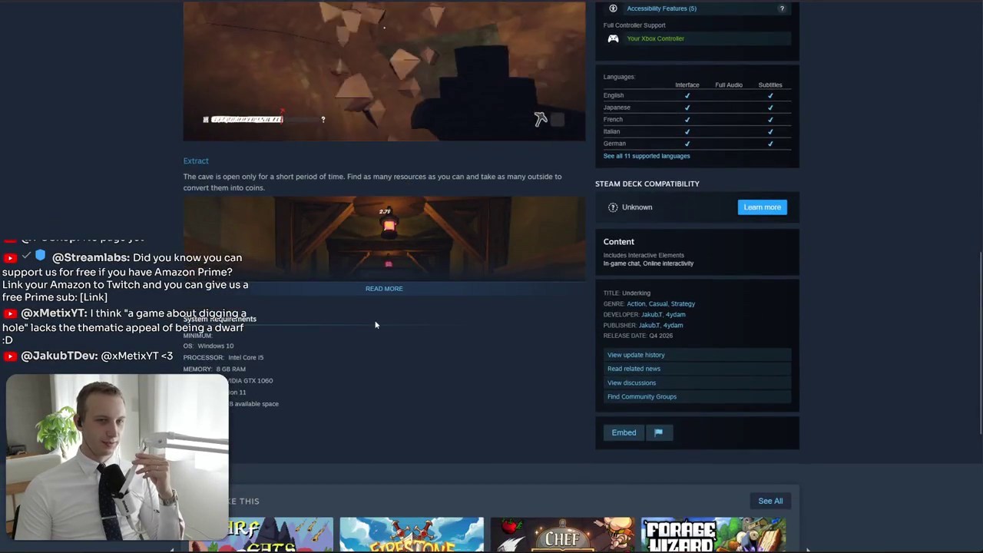
{"action": "left_click", "coordinate": [386, 296]}
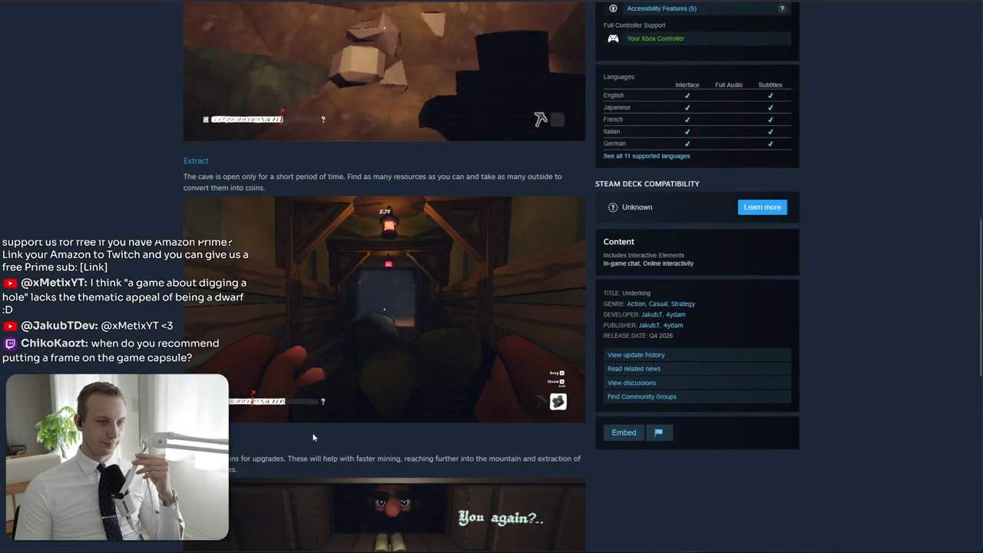
{"action": "left_click_drag", "start_coordinate": [316, 429], "coordinate": [304, 478]}
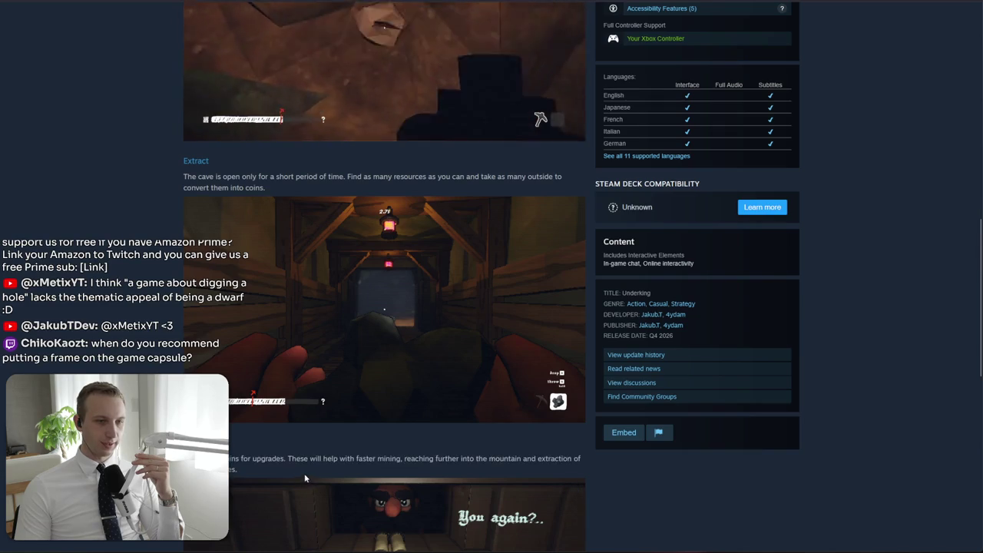
{"action": "left_click", "coordinate": [304, 474]}
{"action": "double_click", "coordinate": [261, 458]}
{"action": "triple_click", "coordinate": [265, 458]}
{"action": "left_click", "coordinate": [266, 453]}
{"action": "scroll", "coordinate": [266, 448], "scroll_direction": "up", "scroll_amount": 15}
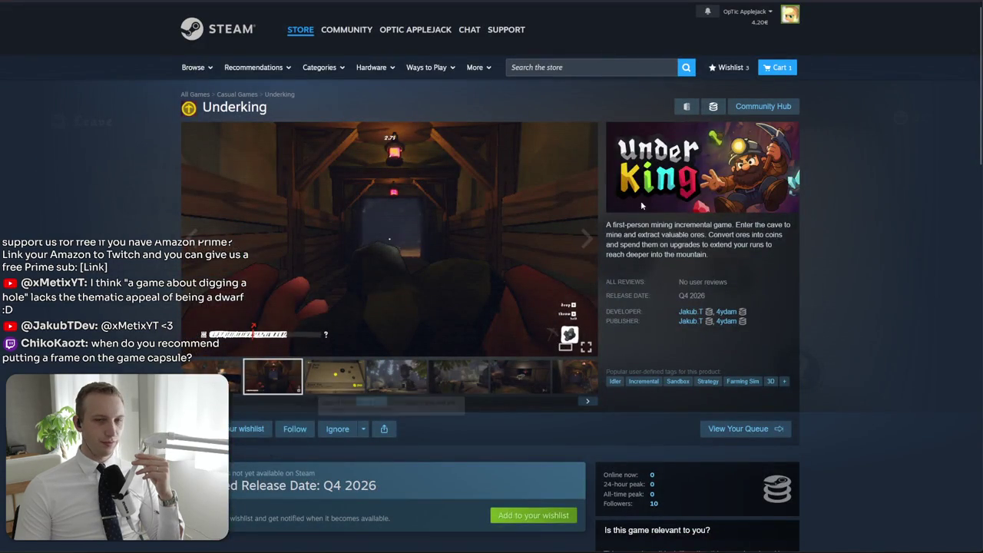
Go to the Steam store front page and open the full Personal Calendar
{"action": "left_click", "coordinate": [198, 36]}
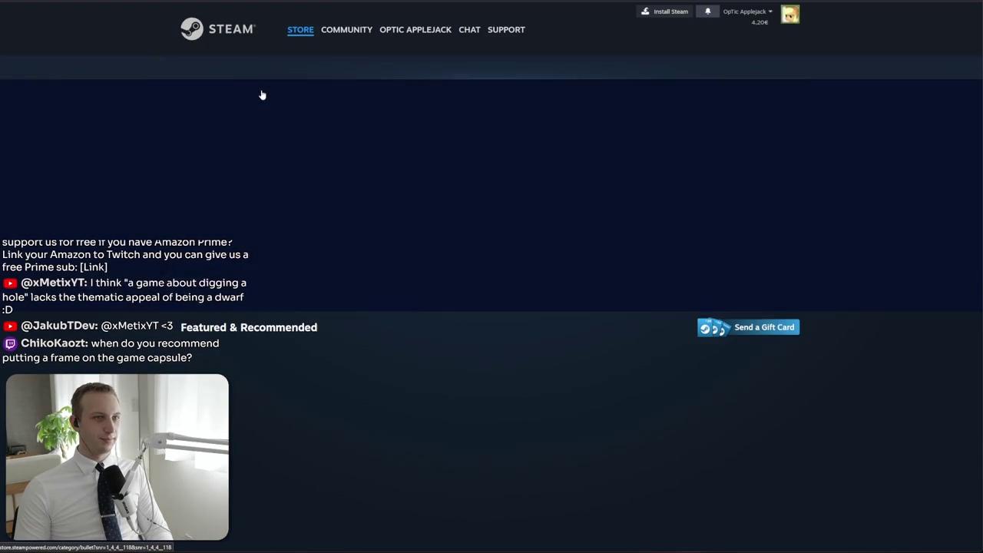
{"action": "scroll", "coordinate": [323, 203], "scroll_direction": "down", "scroll_amount": 4}
{"action": "scroll", "coordinate": [323, 204], "scroll_direction": "down", "scroll_amount": 6}
{"action": "scroll", "coordinate": [863, 419], "scroll_direction": "up", "scroll_amount": 5}
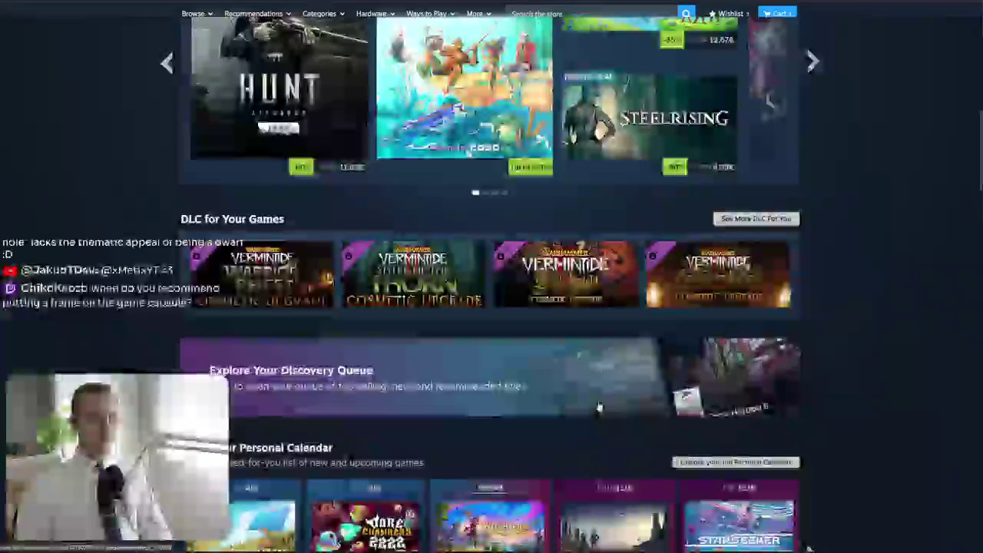
{"action": "scroll", "coordinate": [863, 419], "scroll_direction": "down", "scroll_amount": 2}
{"action": "scroll", "coordinate": [863, 419], "scroll_direction": "down", "scroll_amount": 5}
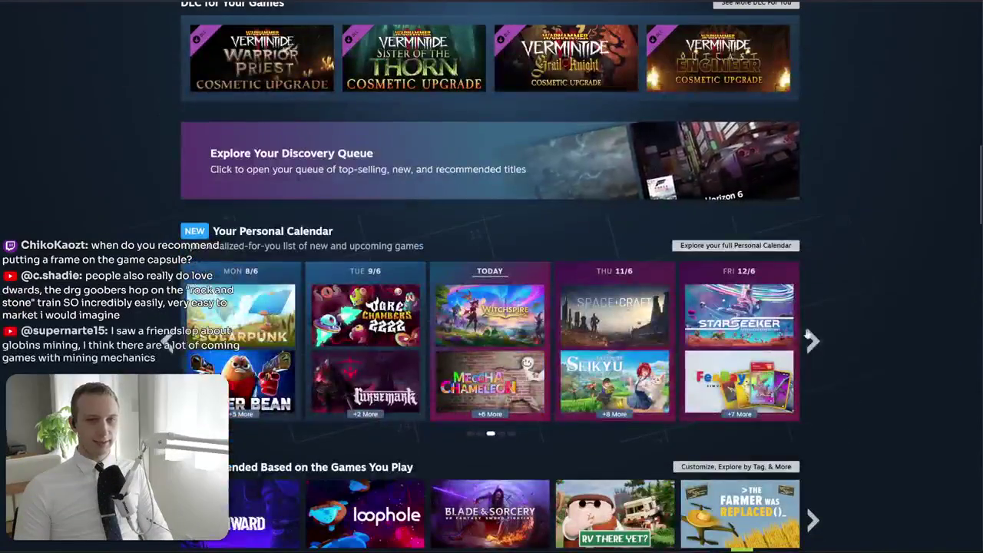
{"action": "left_click", "coordinate": [489, 235]}
Scroll through the Upcoming releases grid as far as late June
{"action": "scroll", "coordinate": [484, 234], "scroll_direction": "down", "scroll_amount": 4}
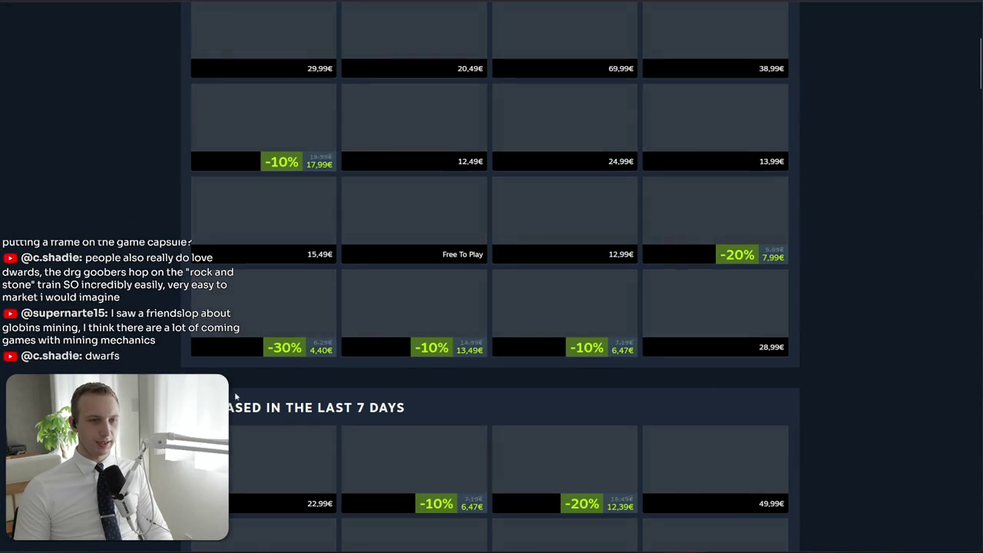
{"action": "scroll", "coordinate": [242, 389], "scroll_direction": "down", "scroll_amount": 4}
{"action": "scroll", "coordinate": [492, 276], "scroll_direction": "down", "scroll_amount": 5}
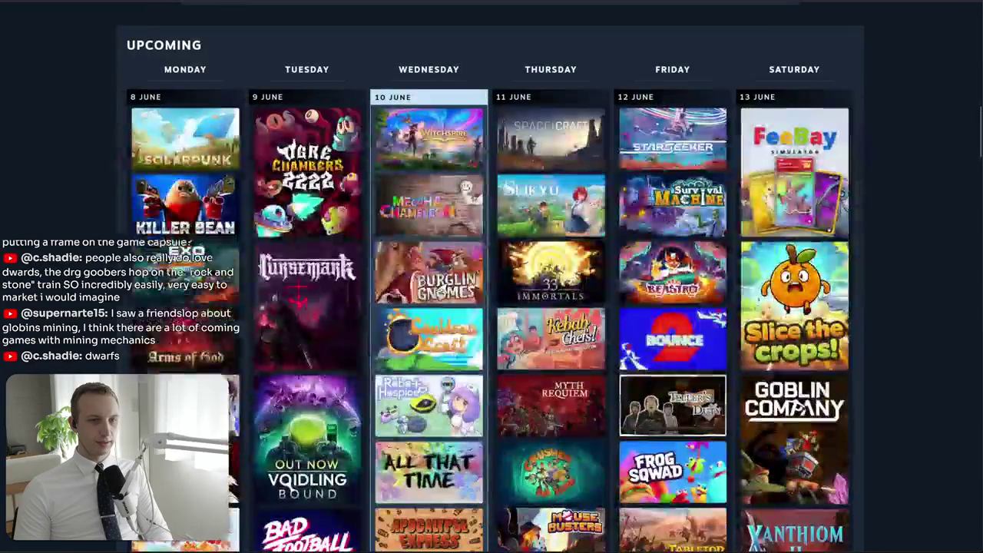
{"action": "scroll", "coordinate": [491, 277], "scroll_direction": "down", "scroll_amount": 1}
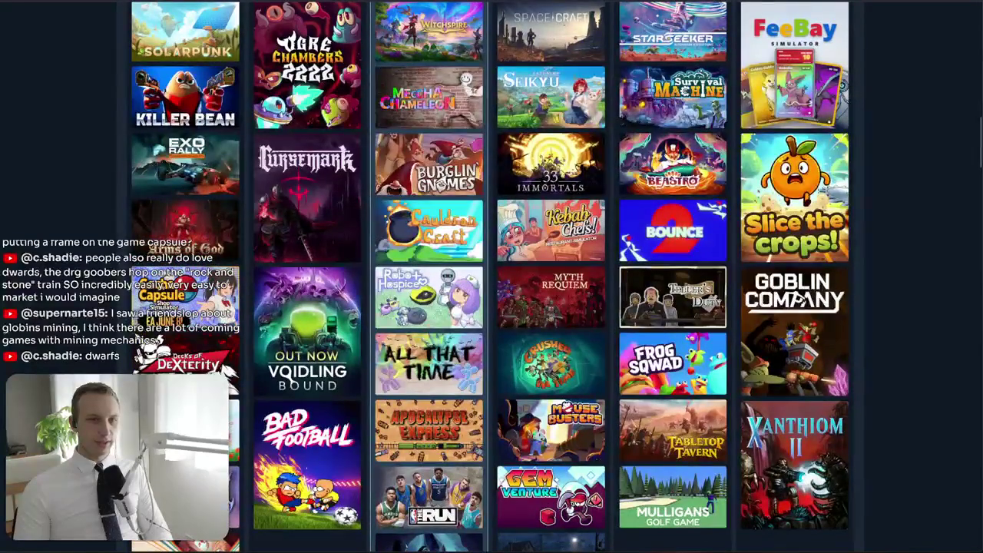
{"action": "scroll", "coordinate": [492, 276], "scroll_direction": "down", "scroll_amount": 4}
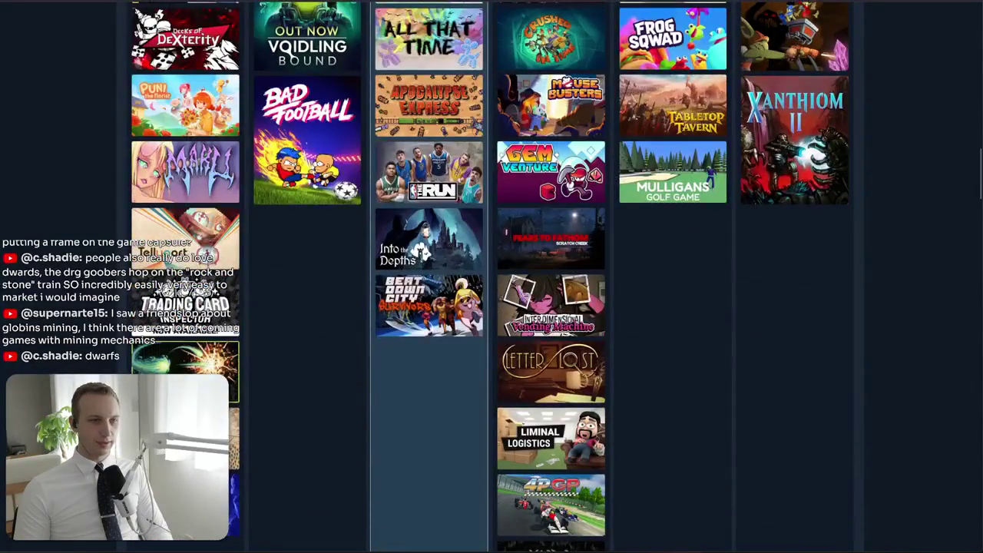
{"action": "scroll", "coordinate": [274, 321], "scroll_direction": "down", "scroll_amount": 5}
{"action": "scroll", "coordinate": [274, 320], "scroll_direction": "up", "scroll_amount": 4}
{"action": "mouse_move", "coordinate": [274, 321]}
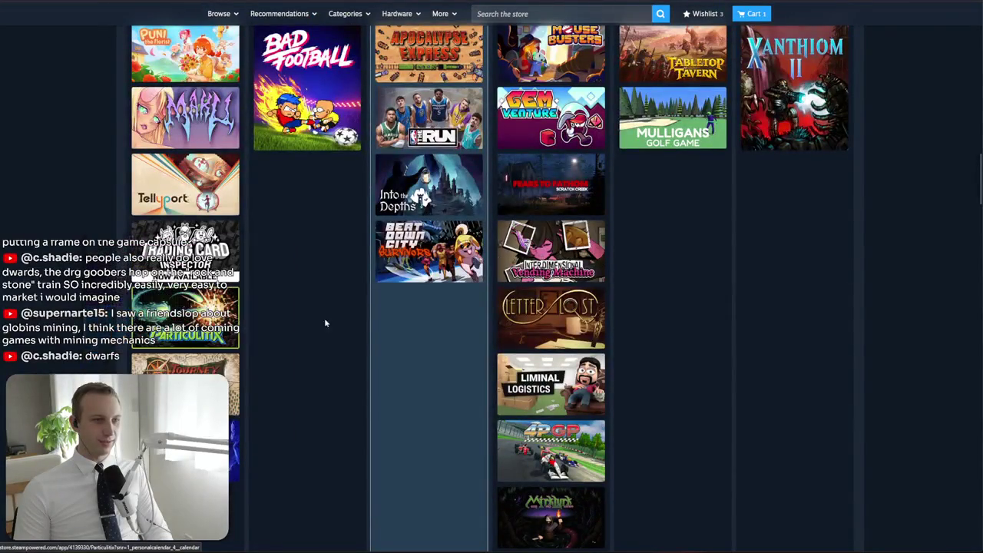
{"action": "scroll", "coordinate": [297, 344], "scroll_direction": "down", "scroll_amount": 5}
{"action": "scroll", "coordinate": [492, 277], "scroll_direction": "down", "scroll_amount": 2}
{"action": "scroll", "coordinate": [491, 277], "scroll_direction": "down", "scroll_amount": 3}
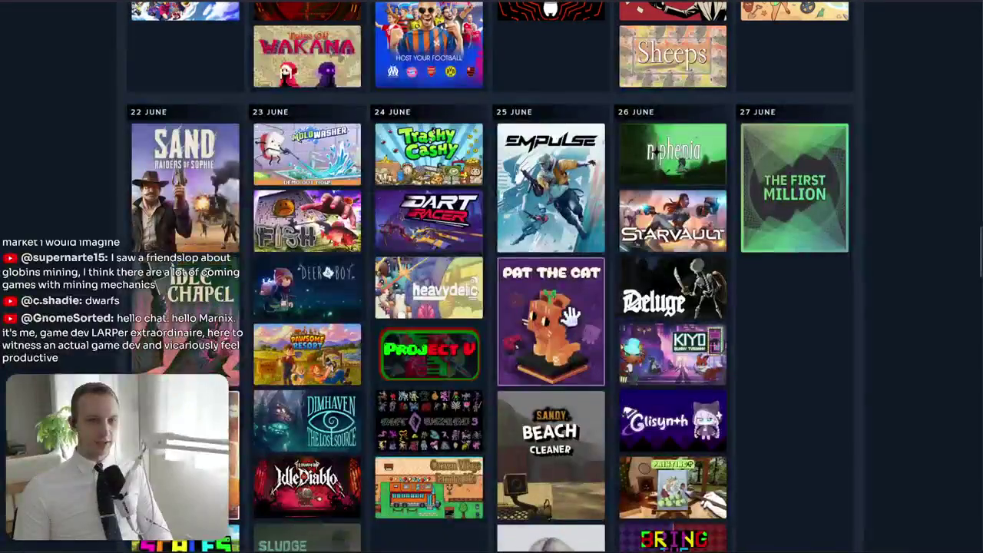
{"action": "scroll", "coordinate": [492, 276], "scroll_direction": "down", "scroll_amount": 2}
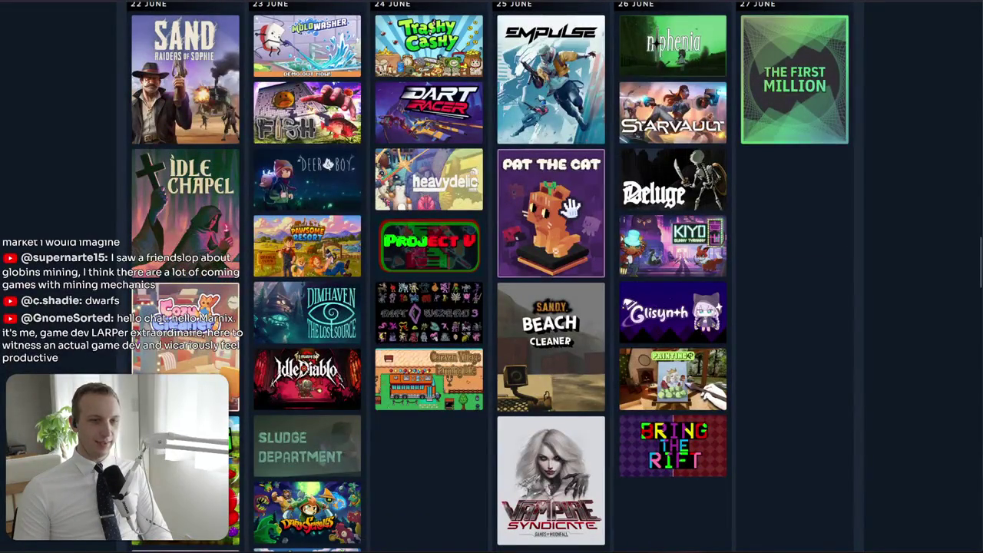
{"action": "scroll", "coordinate": [672, 77], "scroll_direction": "down", "scroll_amount": 2}
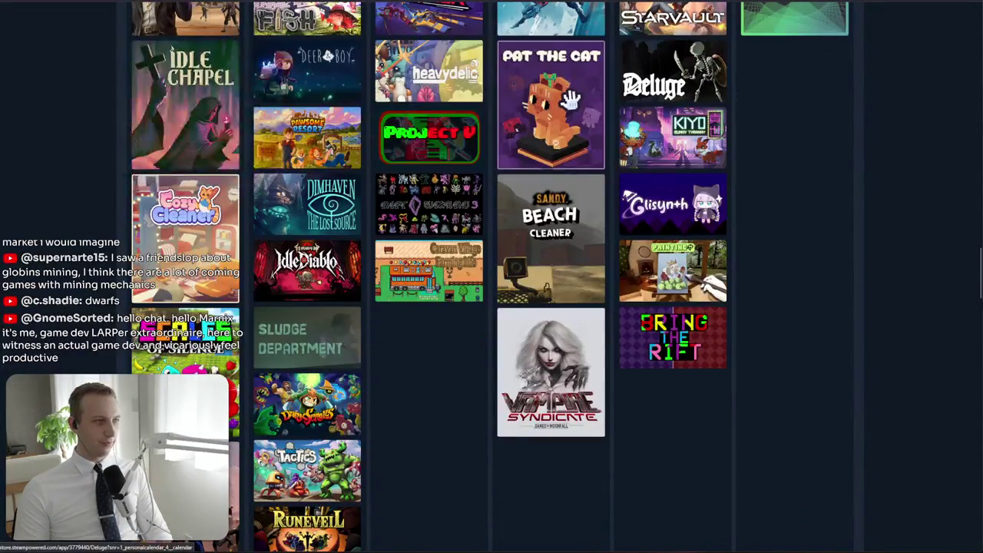
{"action": "mouse_move", "coordinate": [386, 297]}
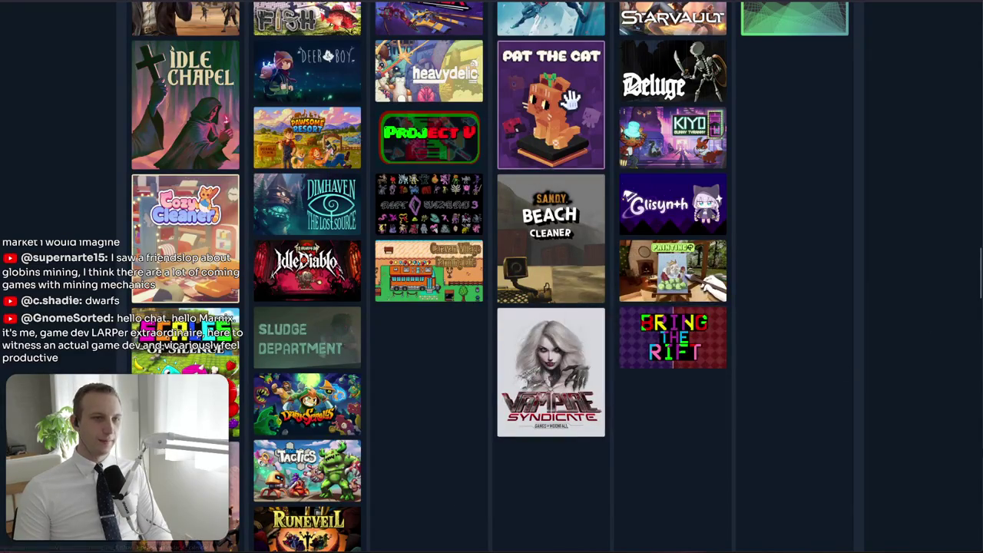
{"action": "mouse_move", "coordinate": [444, 246]}
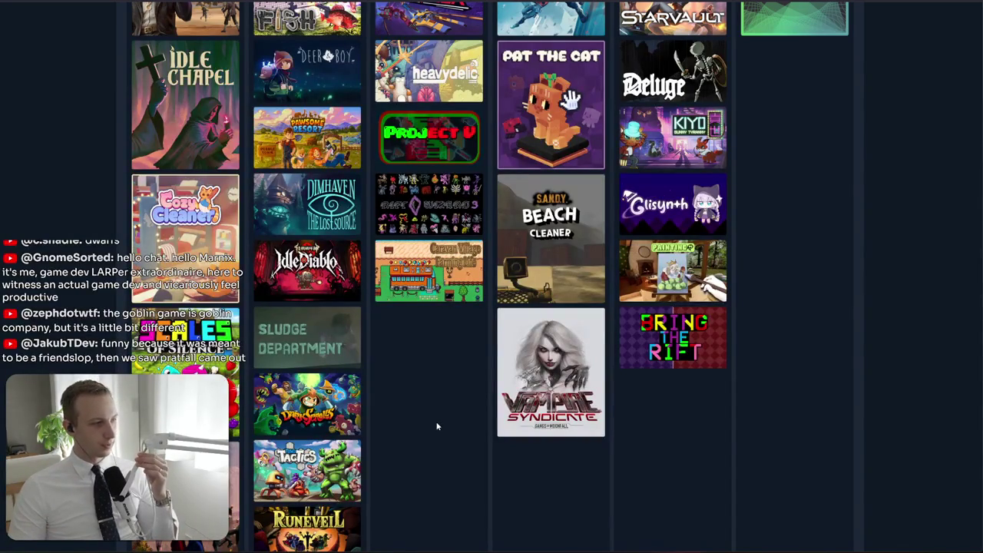
{"action": "key", "text": "ctrl+Tab"}
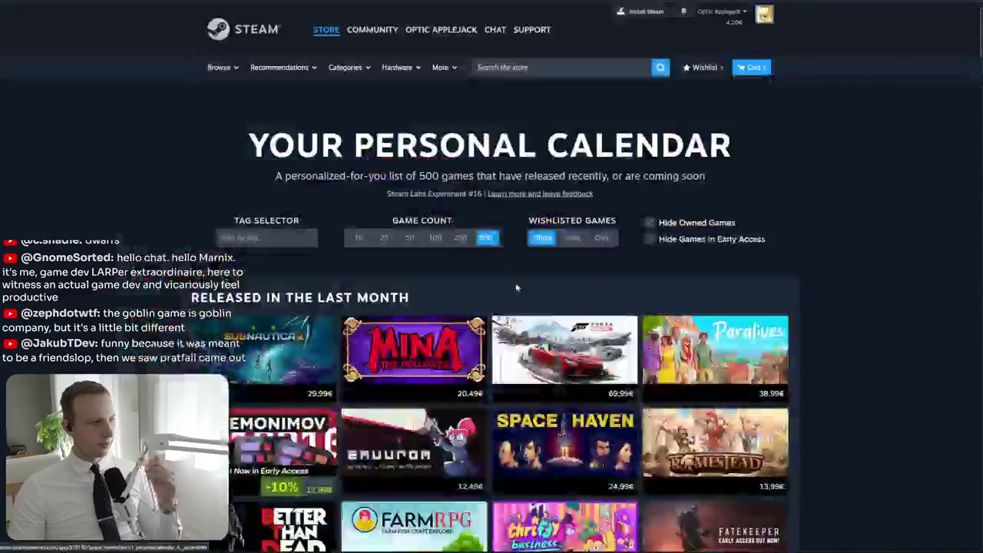
Search 'pratfall' and view its green-park screenshot and gameplay videos, ending on the third item
{"action": "left_click", "coordinate": [563, 13]}
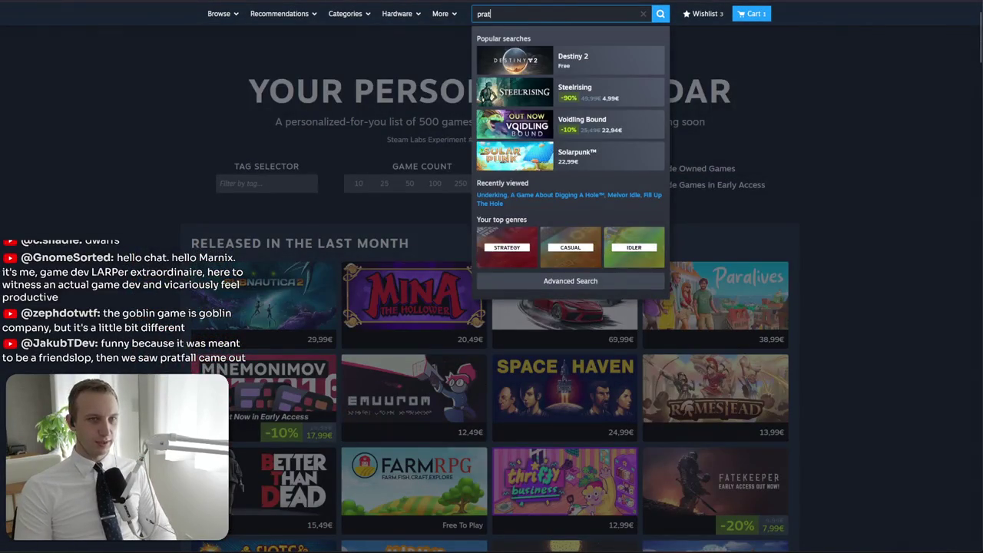
{"action": "type", "text": "fall"}
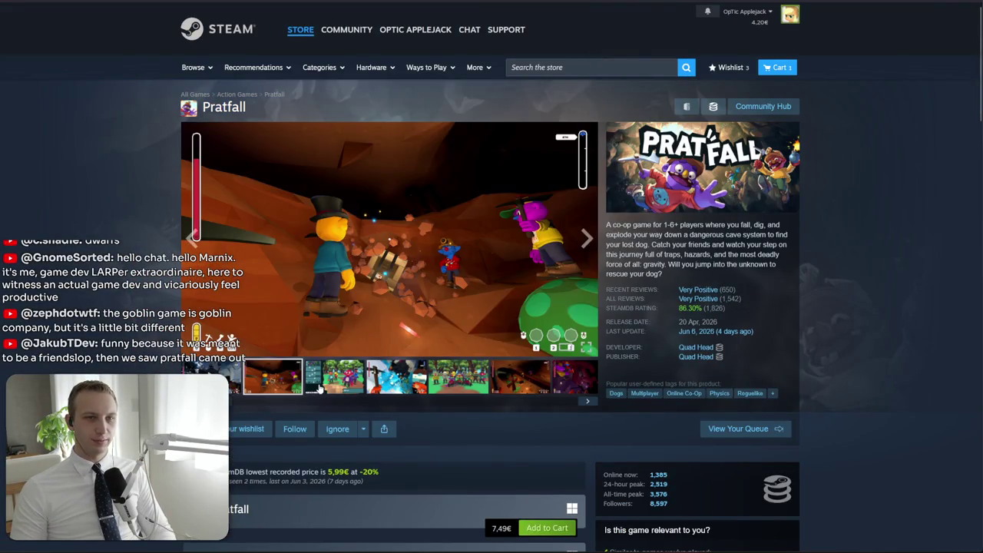
{"action": "left_click", "coordinate": [344, 390]}
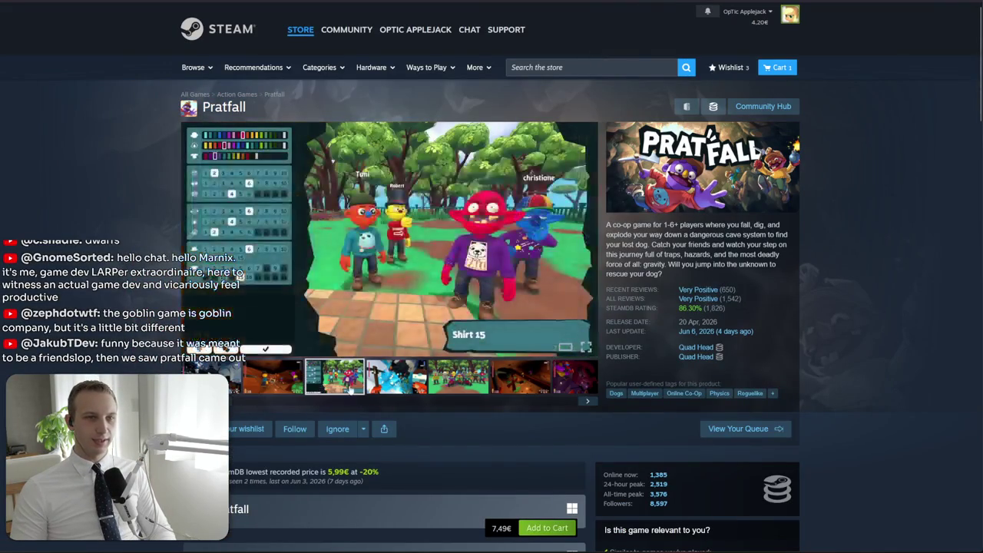
{"action": "left_click", "coordinate": [397, 387]}
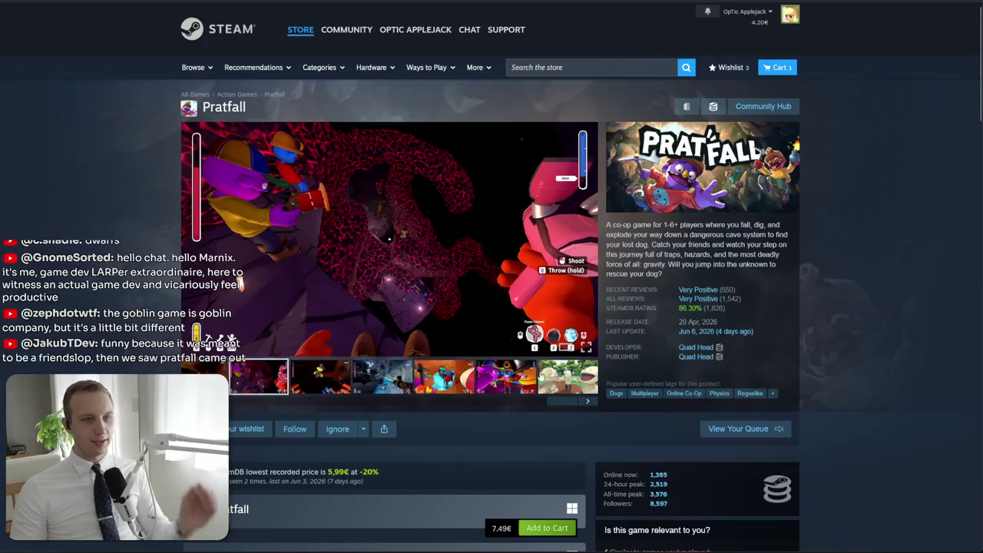
{"action": "left_click", "coordinate": [465, 388]}
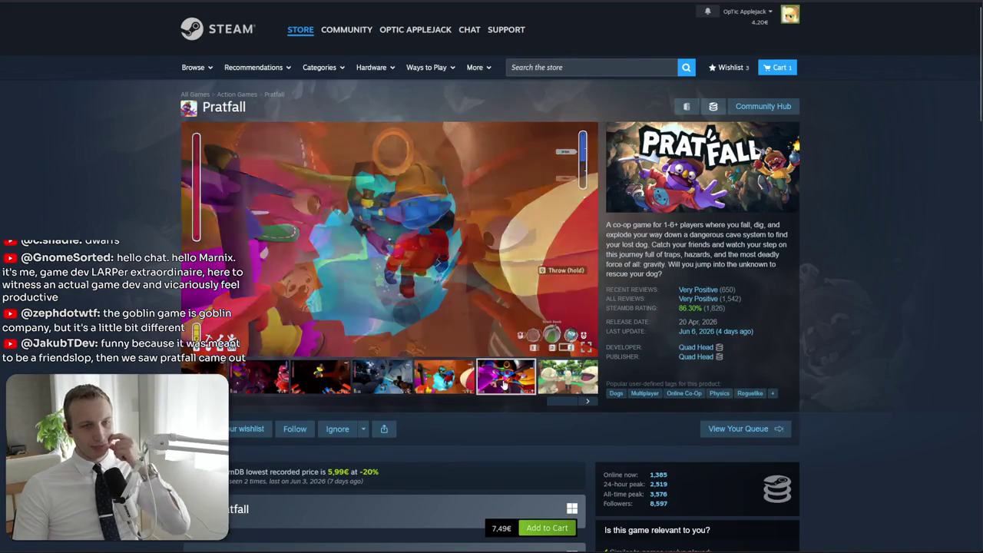
{"action": "left_click", "coordinate": [321, 381]}
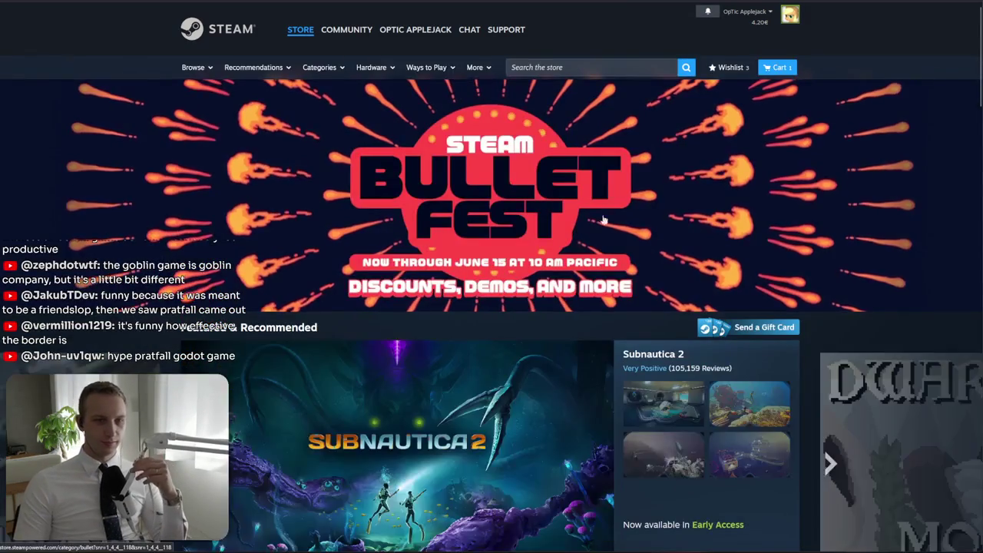
Switch the Steam store front's game list to the Popular Upcoming tab
{"action": "scroll", "coordinate": [629, 220], "scroll_direction": "down", "scroll_amount": 5}
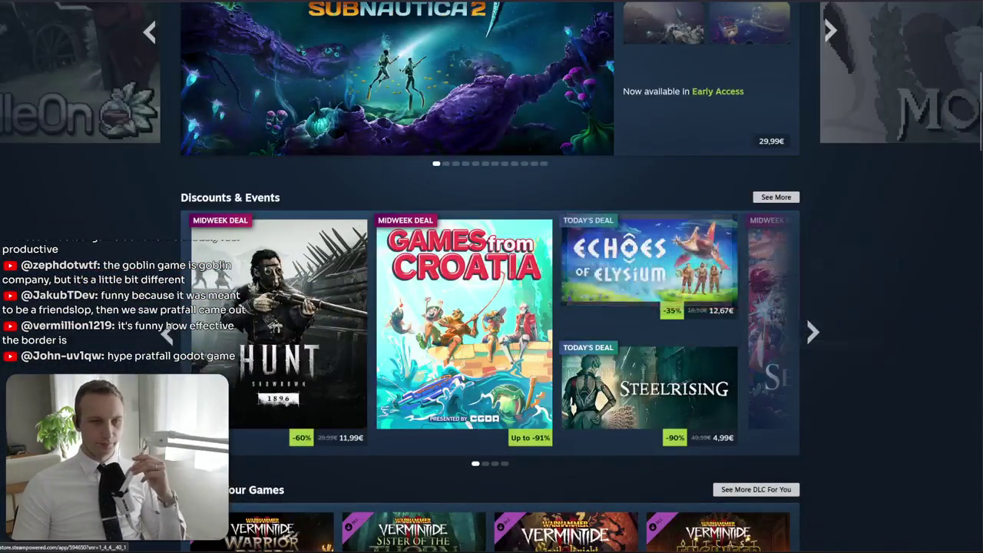
{"action": "scroll", "coordinate": [628, 220], "scroll_direction": "down", "scroll_amount": 3}
{"action": "scroll", "coordinate": [492, 276], "scroll_direction": "down", "scroll_amount": 5}
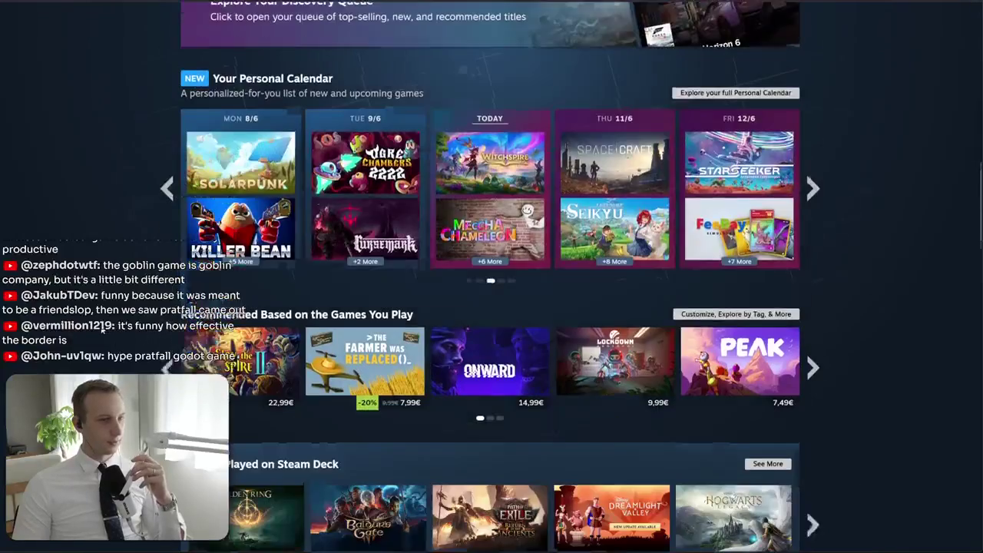
{"action": "scroll", "coordinate": [102, 328], "scroll_direction": "down", "scroll_amount": 3}
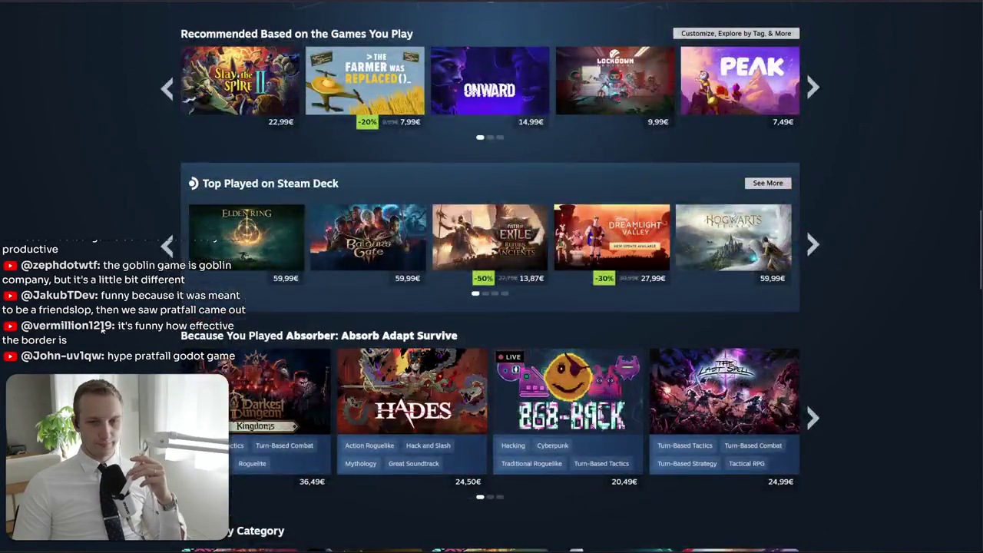
{"action": "scroll", "coordinate": [103, 328], "scroll_direction": "down", "scroll_amount": 4}
{"action": "scroll", "coordinate": [102, 328], "scroll_direction": "down", "scroll_amount": 20}
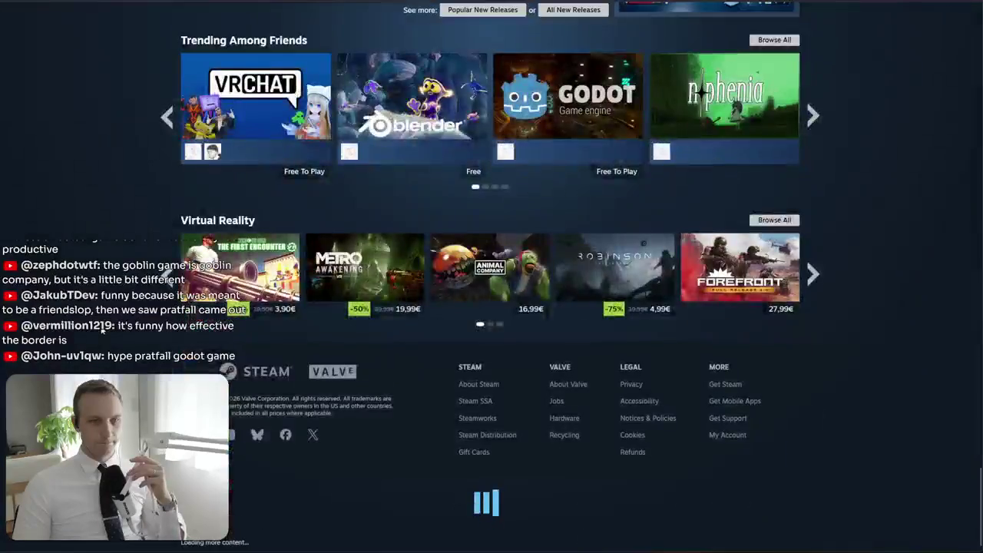
{"action": "scroll", "coordinate": [134, 371], "scroll_direction": "up", "scroll_amount": 7}
{"action": "scroll", "coordinate": [134, 371], "scroll_direction": "up", "scroll_amount": 2}
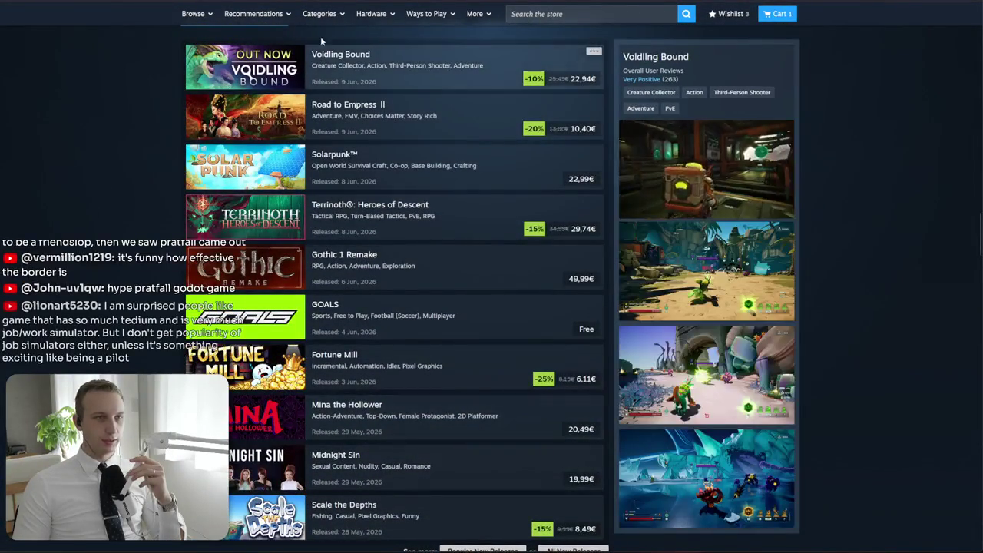
{"action": "scroll", "coordinate": [405, 87], "scroll_direction": "up", "scroll_amount": 1}
{"action": "left_click", "coordinate": [398, 126]}
Browse the popular upcoming games list, then start a new browser tab
{"action": "scroll", "coordinate": [116, 122], "scroll_direction": "down", "scroll_amount": 1}
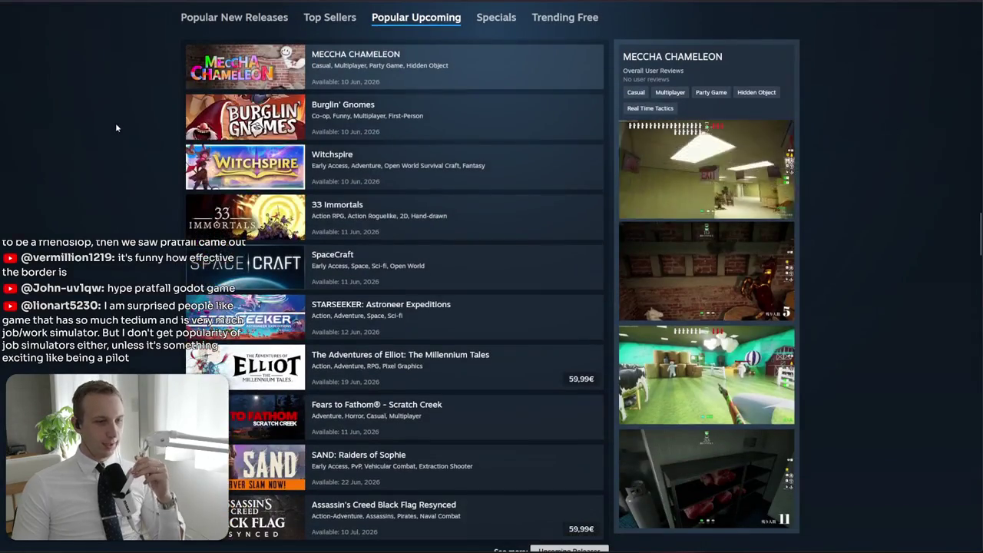
{"action": "scroll", "coordinate": [117, 129], "scroll_direction": "down", "scroll_amount": 1}
{"action": "scroll", "coordinate": [117, 132], "scroll_direction": "down", "scroll_amount": 1}
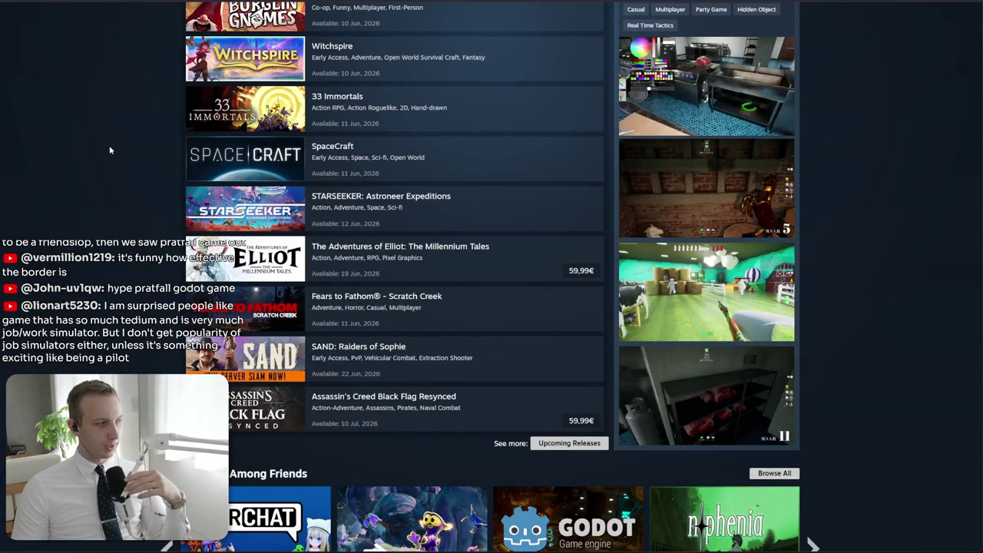
{"action": "scroll", "coordinate": [110, 150], "scroll_direction": "up", "scroll_amount": 5}
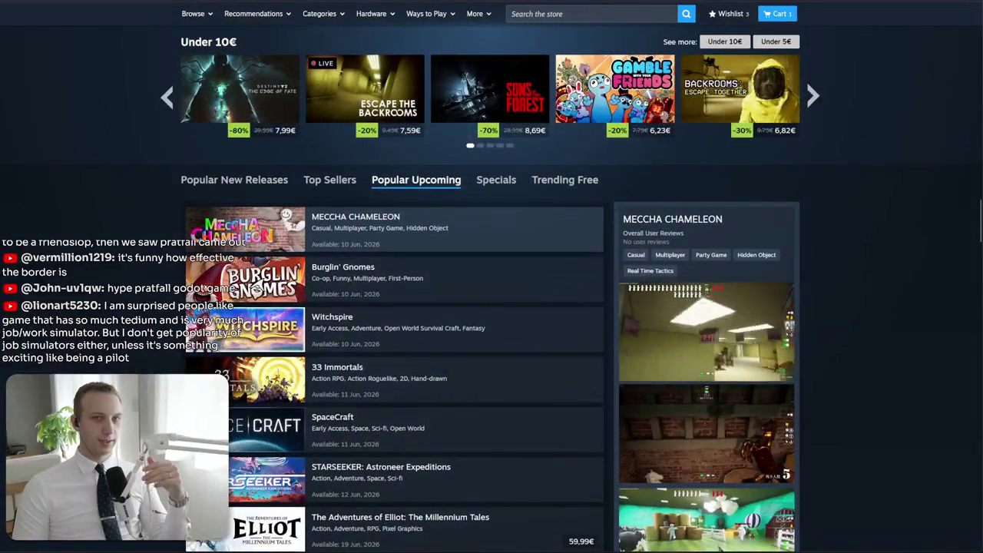
{"action": "key", "text": "ctrl+t"}
Search 'korea fake do', open the r/shoppingaddiction Reddit post, and follow its link to X
{"action": "type", "text": "korea fake"}
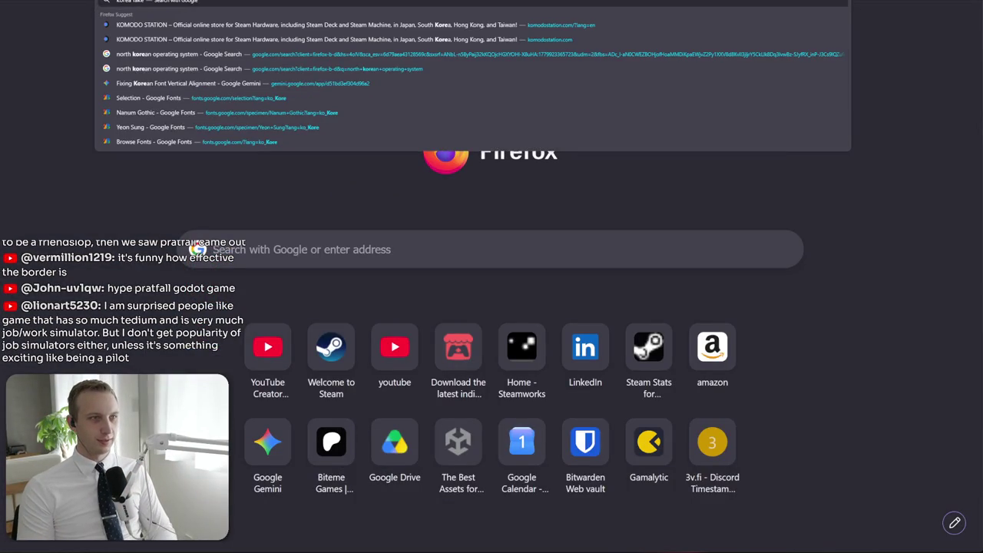
{"action": "type", "text": " do"}
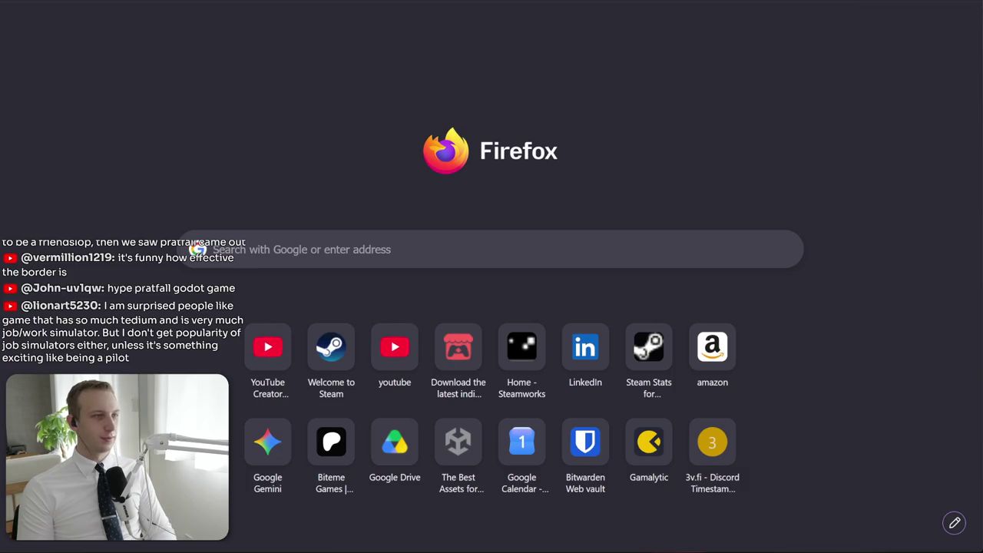
{"action": "key", "text": "Return"}
{"action": "left_click", "coordinate": [314, 197]}
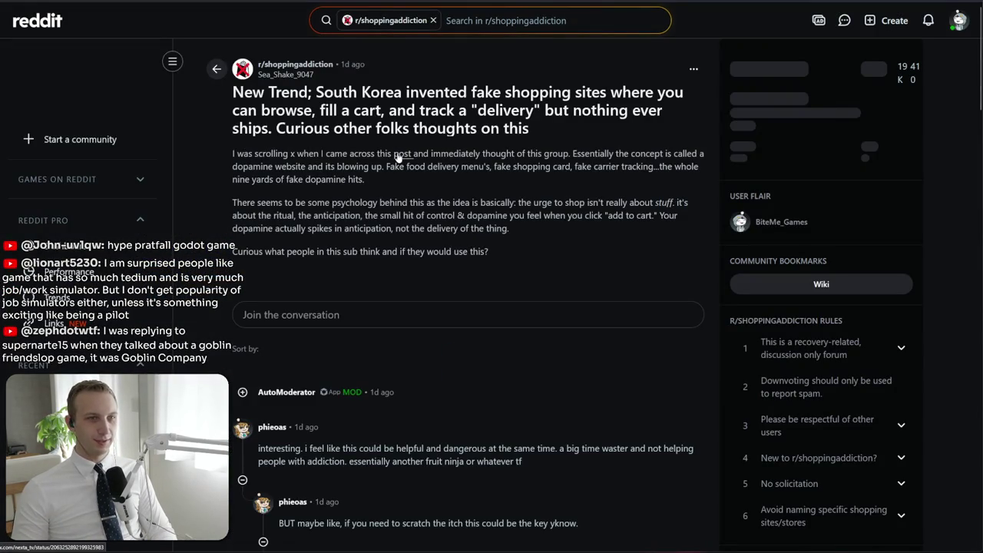
{"action": "left_click", "coordinate": [398, 158]}
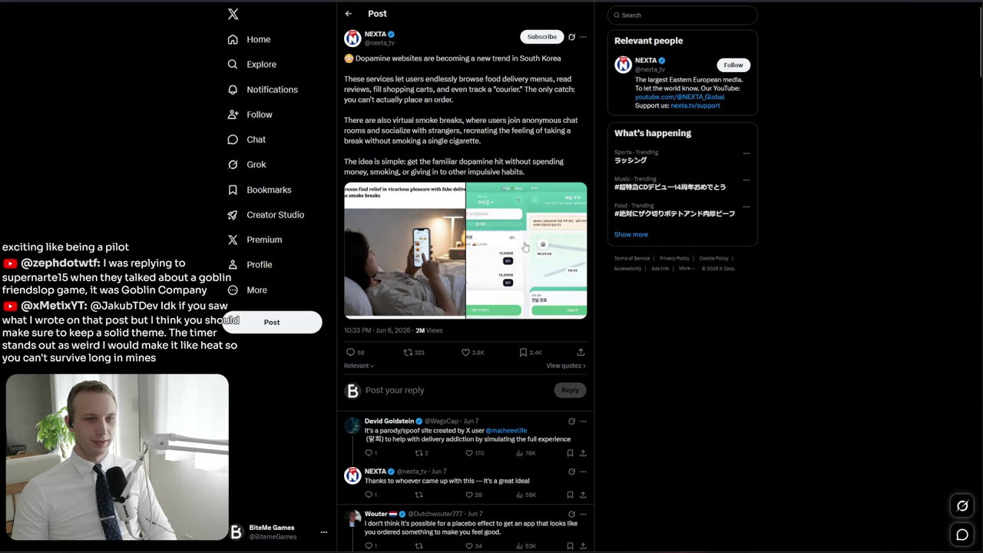
Open the fake delivery app creator's profile, pinned post, and the quoted Mar 25 post
{"action": "scroll", "coordinate": [537, 240], "scroll_direction": "down", "scroll_amount": 2}
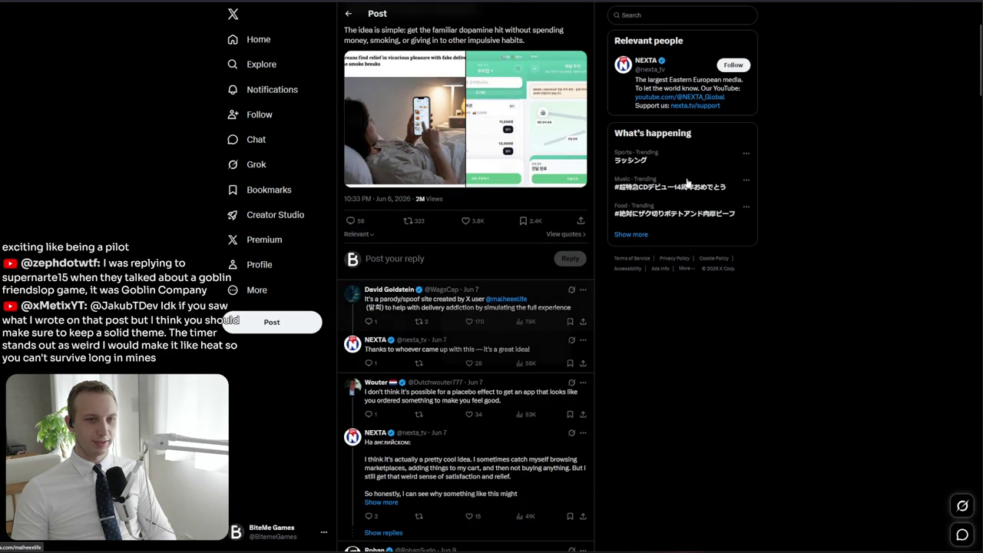
{"action": "left_click", "coordinate": [505, 299]}
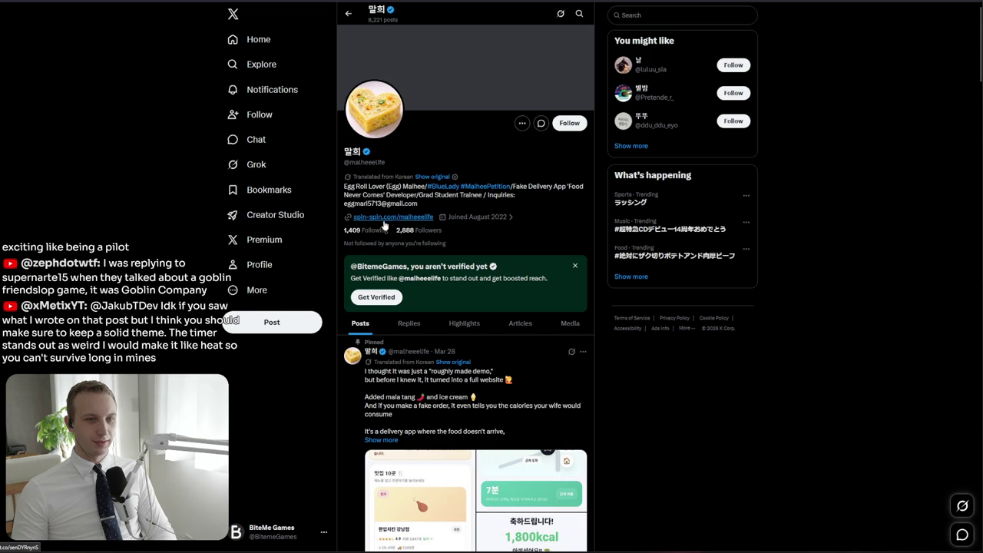
{"action": "scroll", "coordinate": [384, 222], "scroll_direction": "down", "scroll_amount": 2}
{"action": "left_click", "coordinate": [471, 274]}
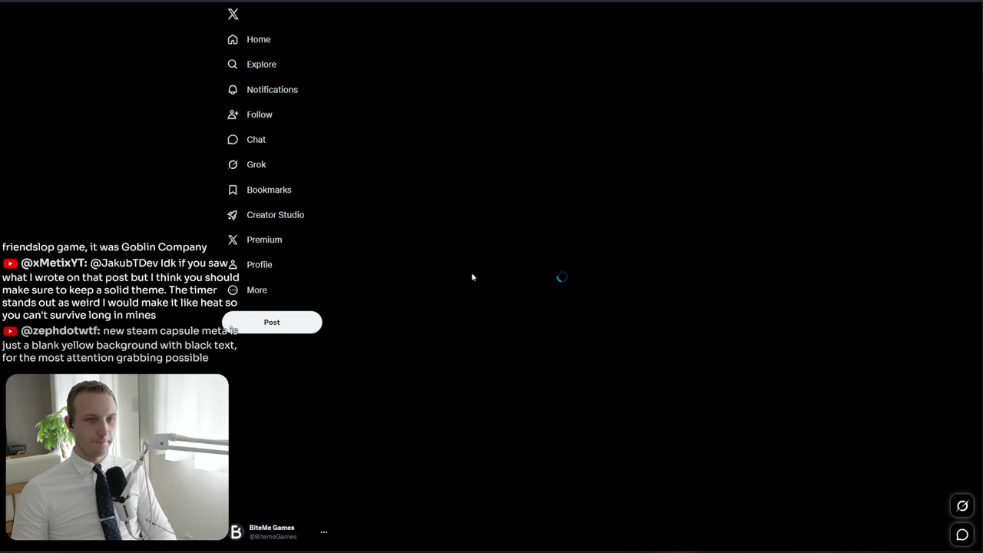
{"action": "scroll", "coordinate": [407, 200], "scroll_direction": "down", "scroll_amount": 3}
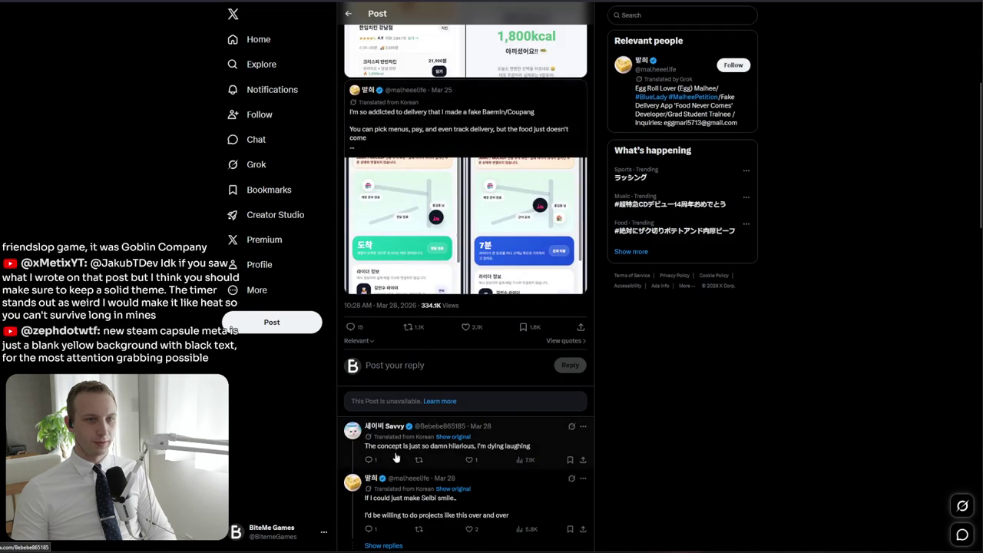
{"action": "left_click", "coordinate": [384, 129]}
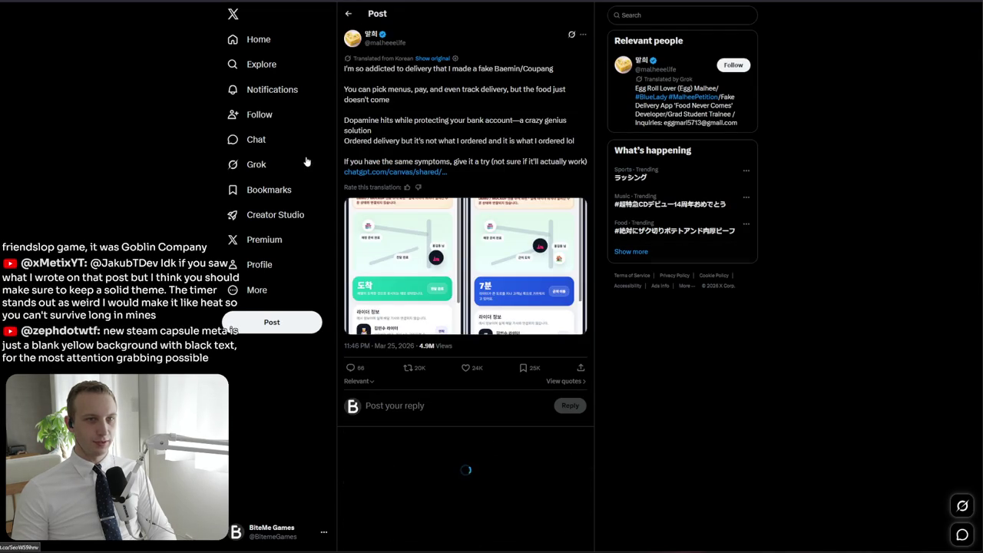
Open the creator's quoted Mar 28 post about the fake delivery website
{"action": "scroll", "coordinate": [461, 391], "scroll_direction": "down", "scroll_amount": 3}
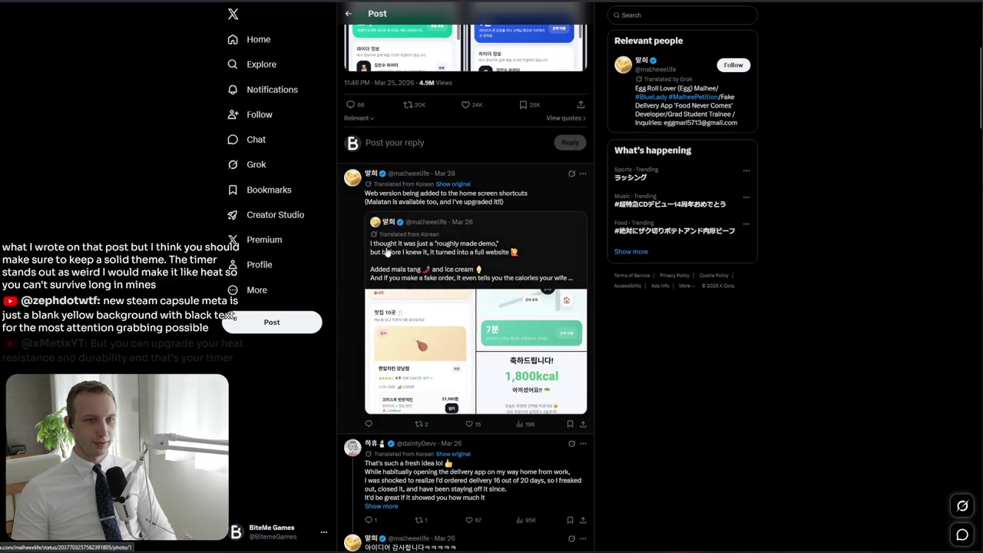
{"action": "scroll", "coordinate": [393, 272], "scroll_direction": "down", "scroll_amount": 2}
{"action": "scroll", "coordinate": [421, 220], "scroll_direction": "up", "scroll_amount": 1}
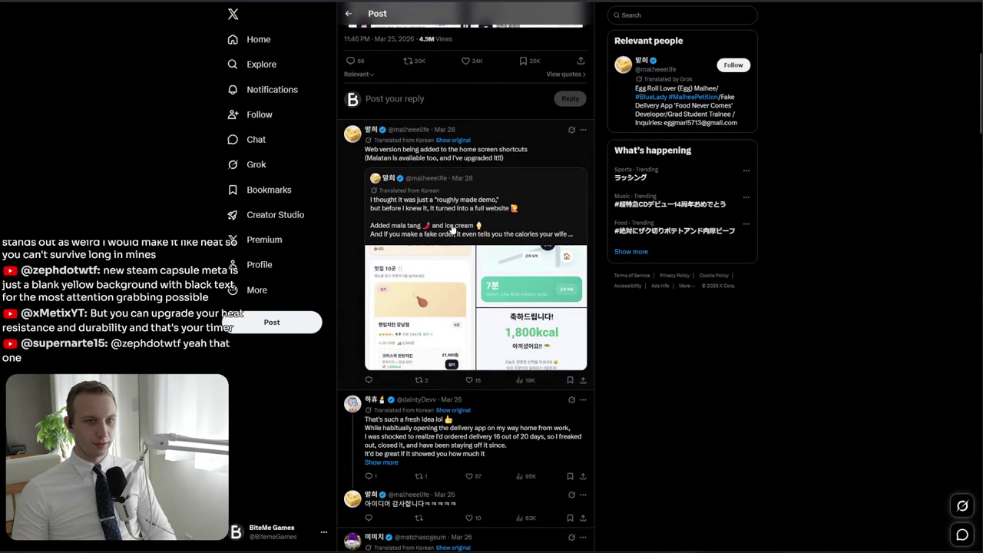
{"action": "left_click", "coordinate": [452, 228]}
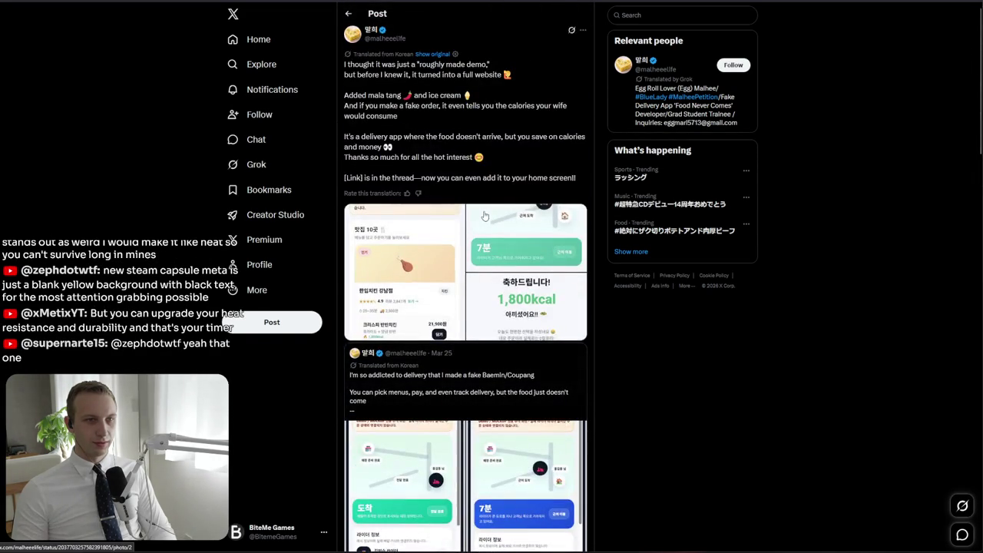
View the app screenshots full size, including the 1,800kcal celebration image
{"action": "scroll", "coordinate": [434, 357], "scroll_direction": "down", "scroll_amount": 7}
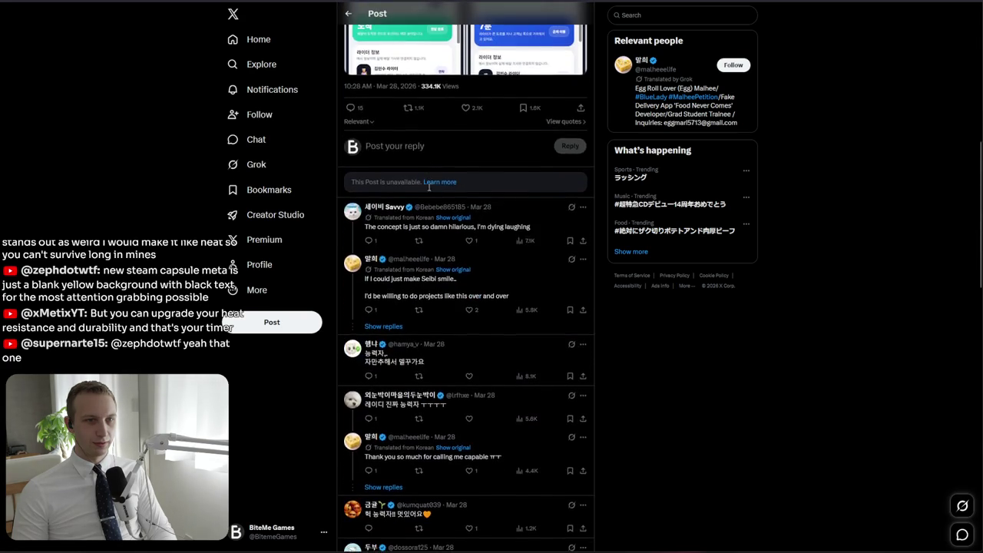
{"action": "scroll", "coordinate": [434, 357], "scroll_direction": "down", "scroll_amount": 10}
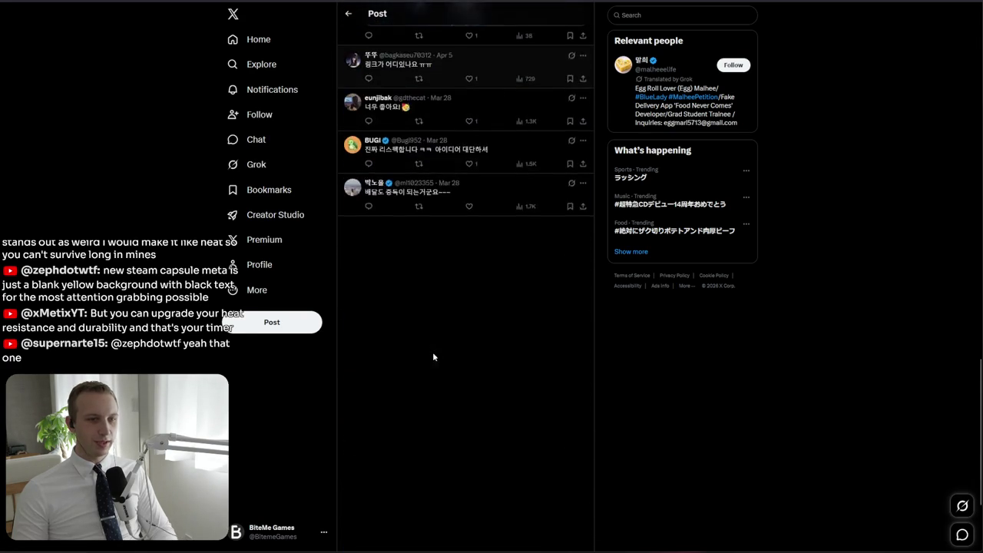
{"action": "scroll", "coordinate": [434, 361], "scroll_direction": "up", "scroll_amount": 20}
{"action": "scroll", "coordinate": [433, 366], "scroll_direction": "down", "scroll_amount": 1}
{"action": "left_click", "coordinate": [489, 246]}
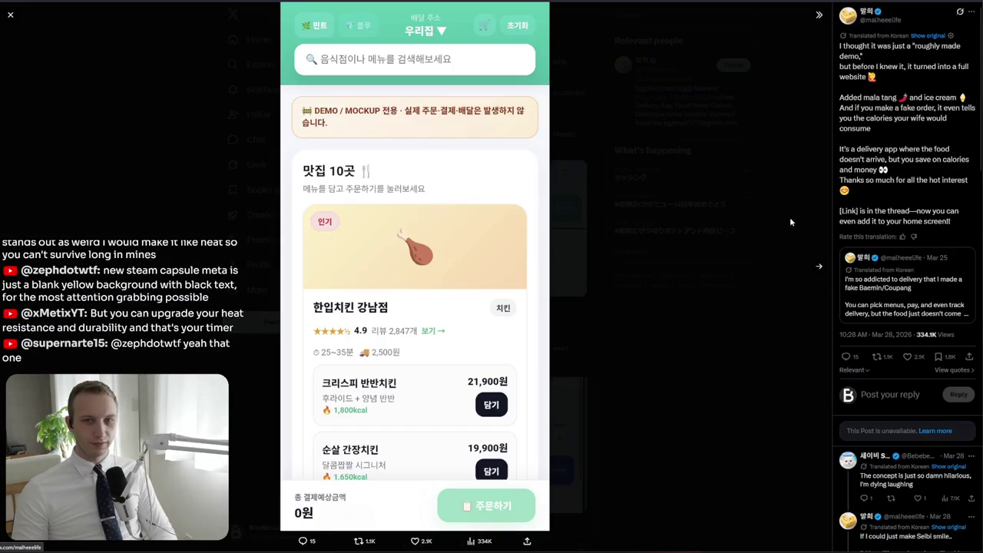
{"action": "left_click", "coordinate": [615, 175]}
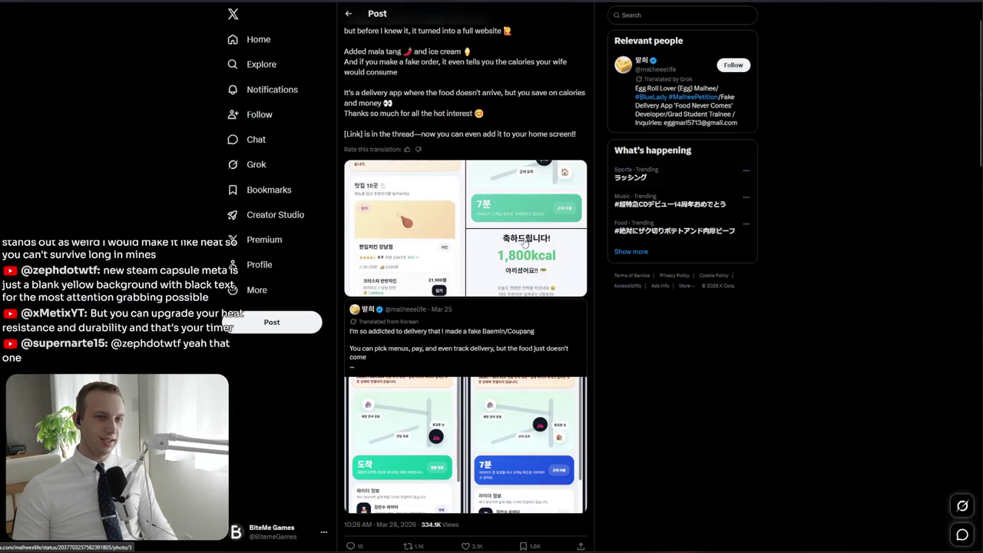
{"action": "left_click", "coordinate": [497, 234]}
Go back to the NEXTA post, close and reopen the X tab, then switch to Steam's 4ydam page
{"action": "key", "text": "alt+Left"}
{"action": "key", "text": "alt+Left"}
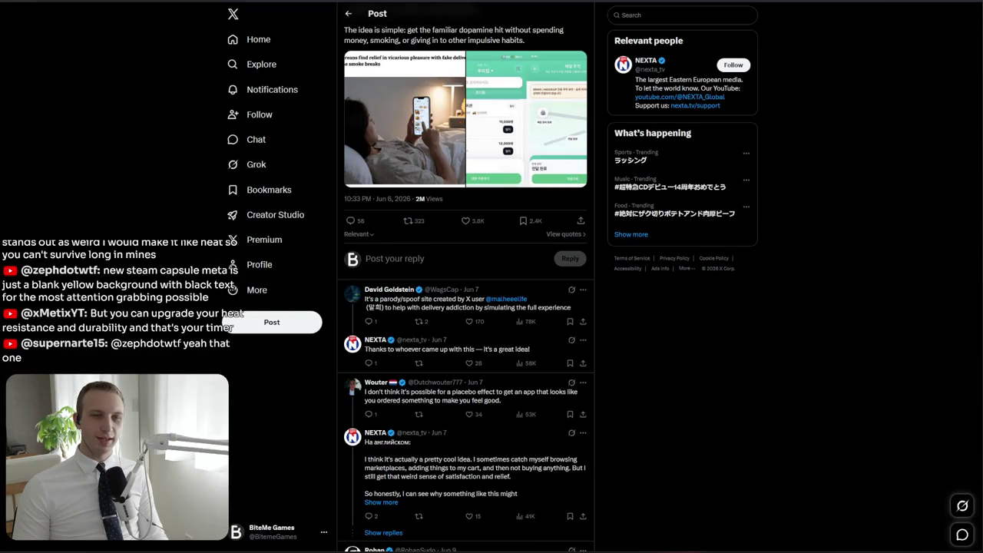
{"action": "scroll", "coordinate": [430, 331], "scroll_direction": "down", "scroll_amount": 4}
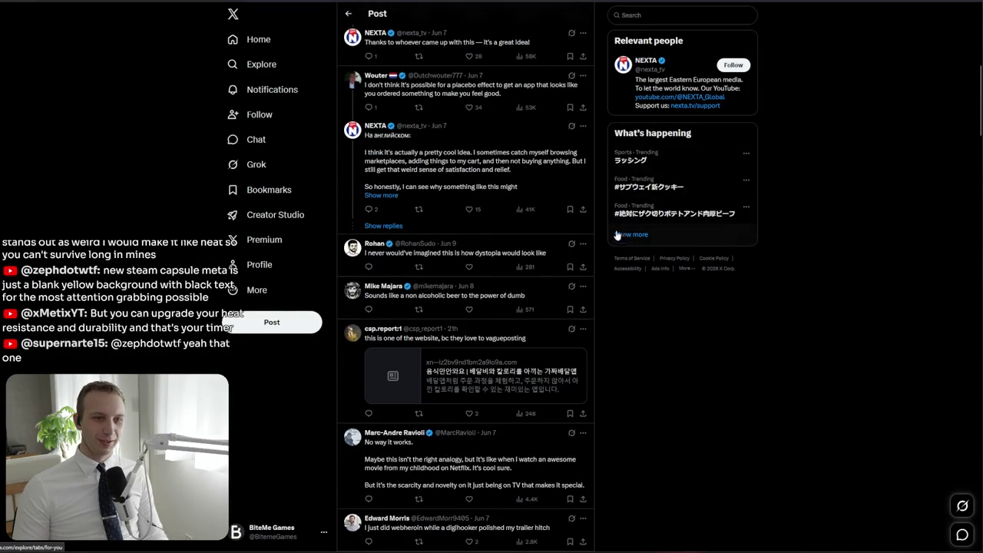
{"action": "key", "text": "ctrl+w"}
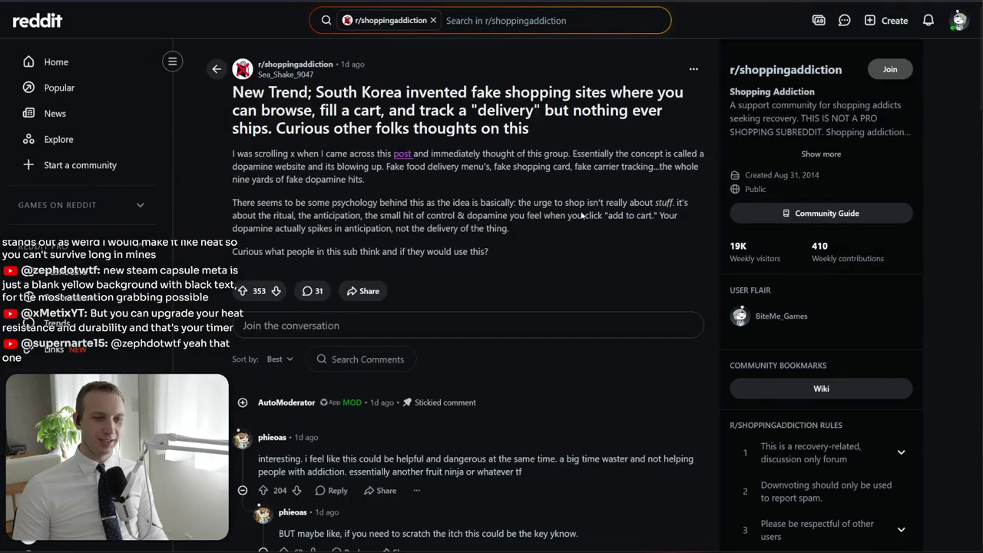
{"action": "scroll", "coordinate": [530, 281], "scroll_direction": "down", "scroll_amount": 3}
{"action": "key", "text": "ctrl+shift+t"}
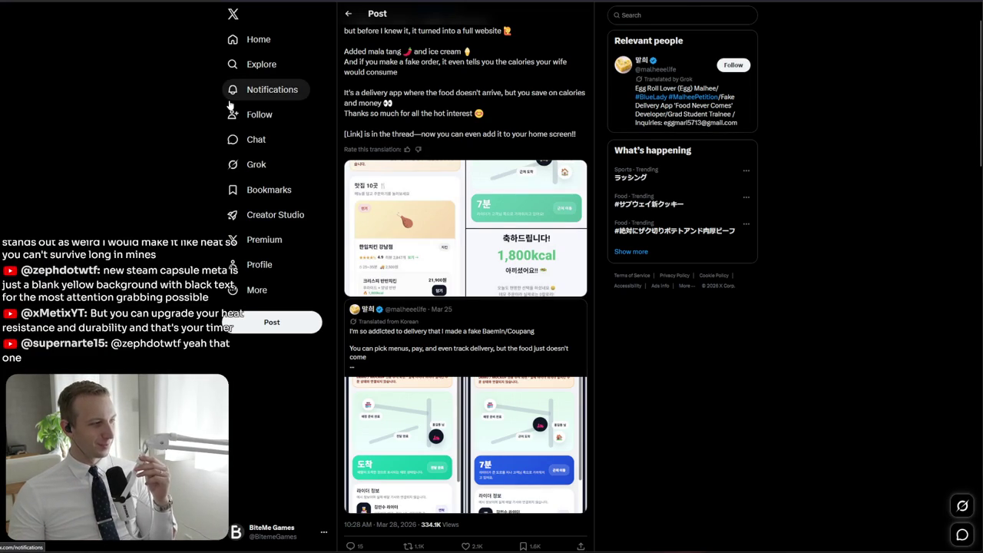
{"action": "key", "text": "ctrl+Tab"}
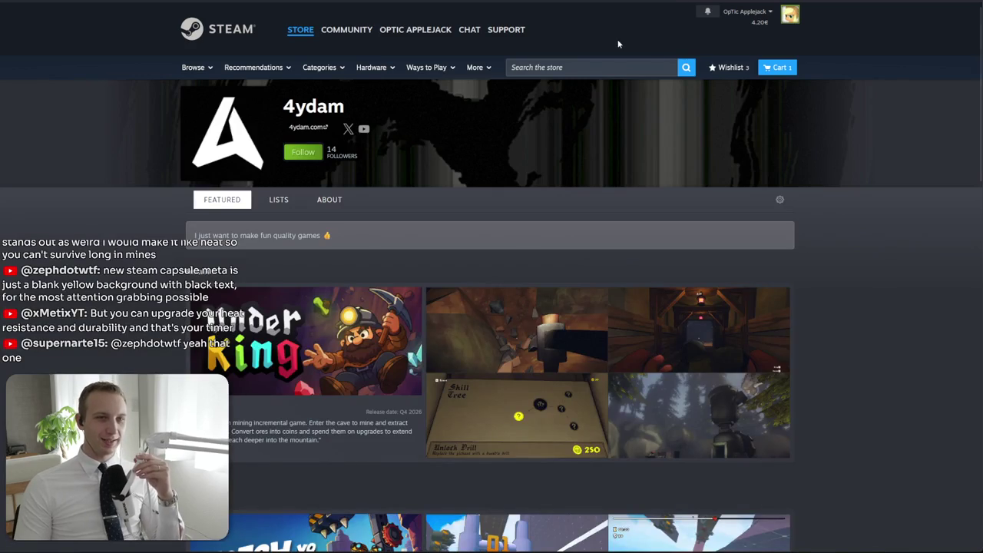
Return to the Steam store front page and scroll down to Discounts & Events
{"action": "left_click", "coordinate": [614, 62]}
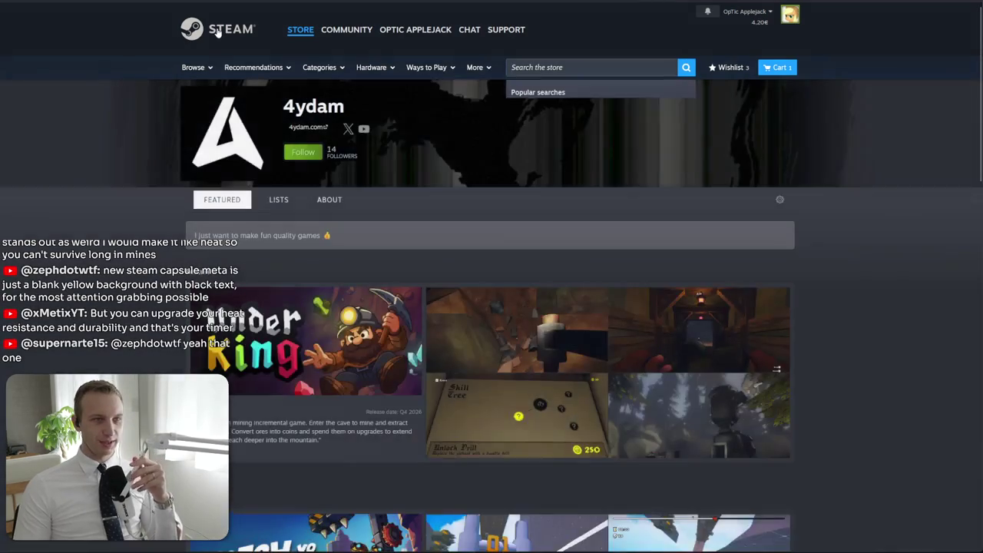
{"action": "left_click", "coordinate": [217, 37]}
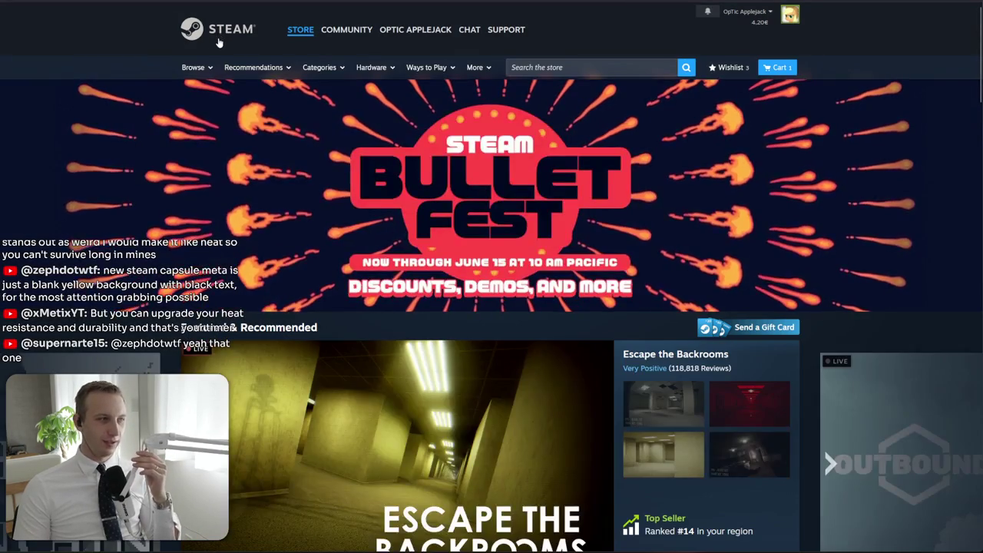
{"action": "scroll", "coordinate": [799, 387], "scroll_direction": "down", "scroll_amount": 4}
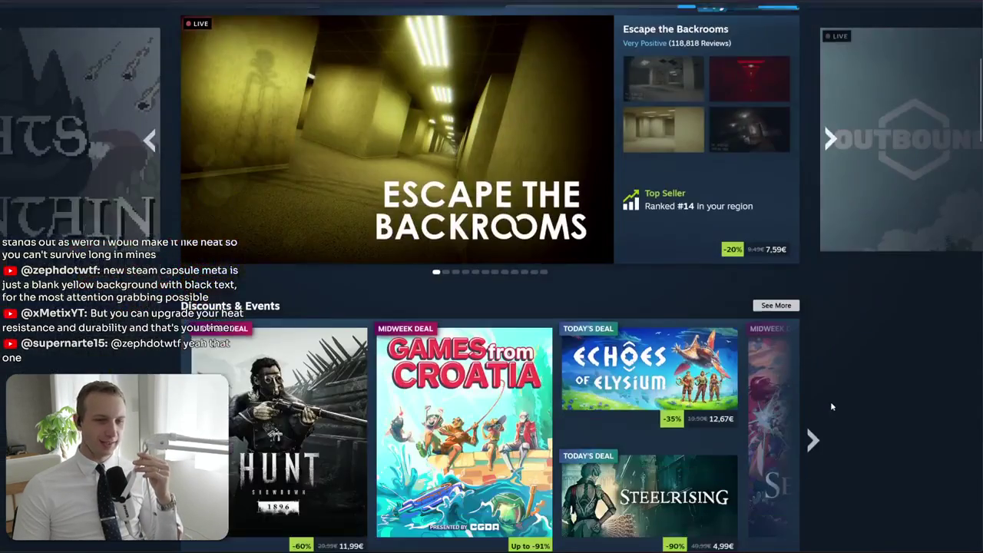